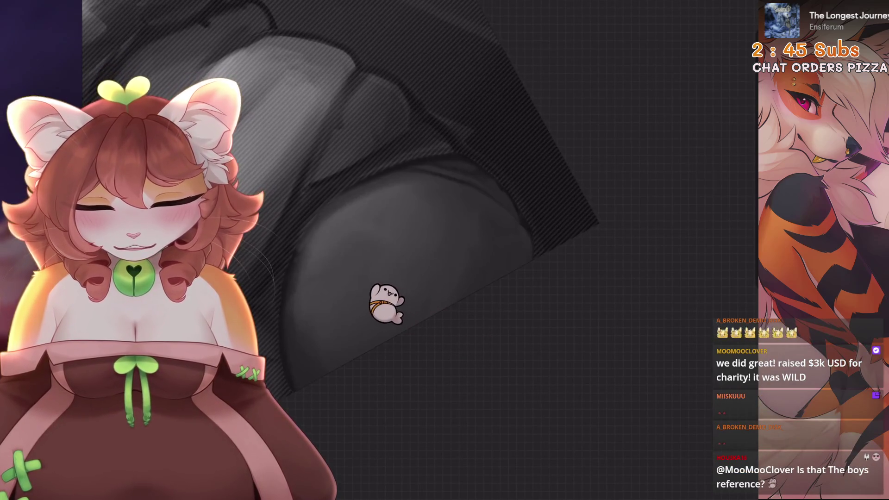
Undo the last three smudge strokes on the belly and zoom back out on the torso
{"action": "key", "text": "ctrl+z"}
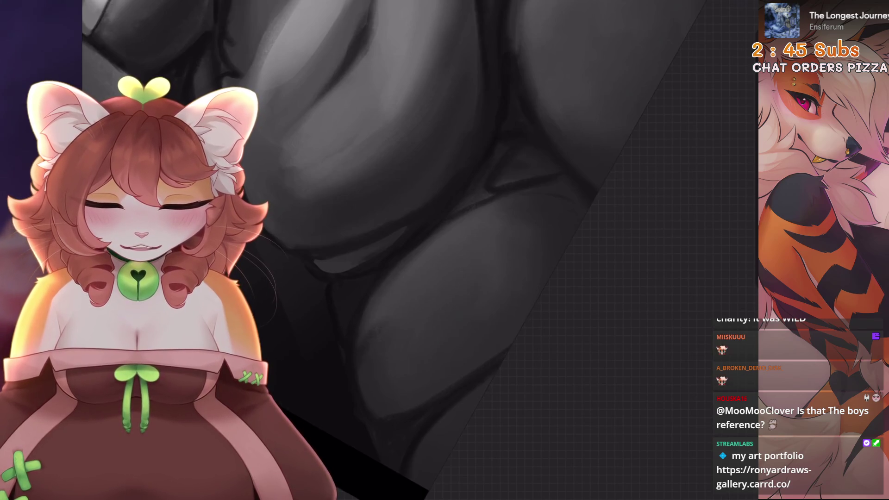
{"action": "key", "text": "ctrl+z"}
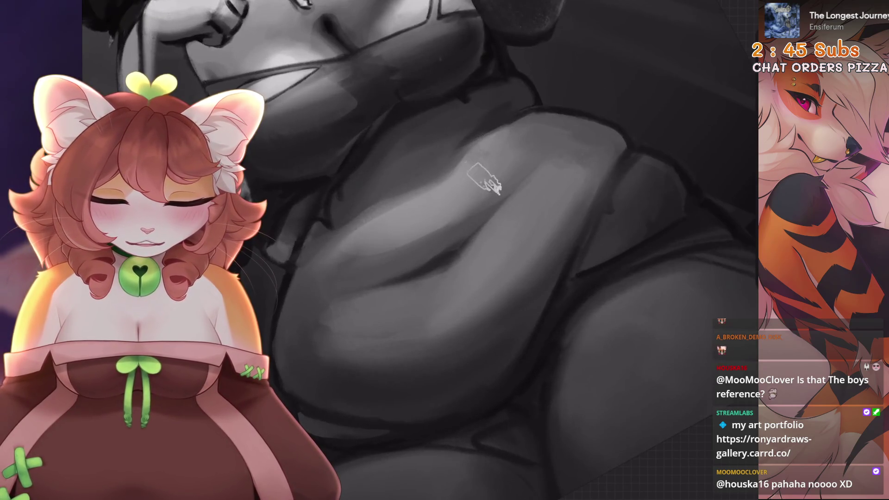
{"action": "key", "text": "ctrl+z"}
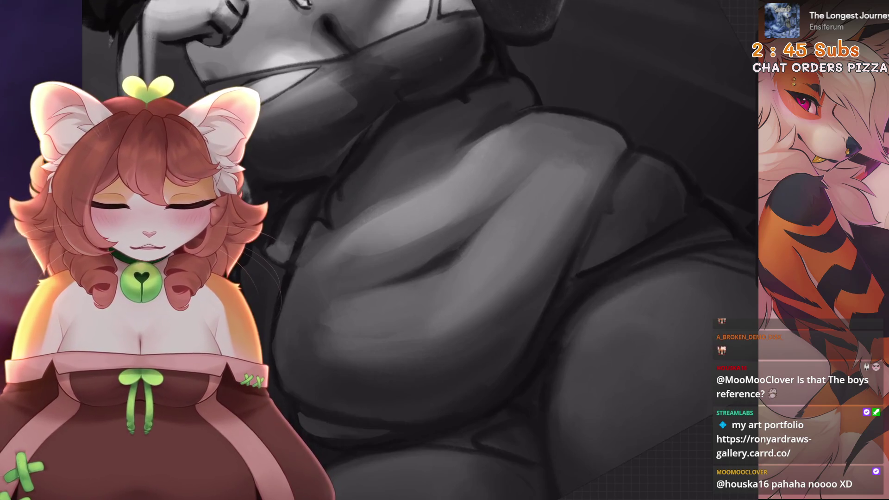
{"action": "scroll", "coordinate": [438, 173], "scroll_direction": "down", "scroll_amount": 2}
{"action": "scroll", "coordinate": [463, 250], "scroll_direction": "up", "scroll_amount": 2}
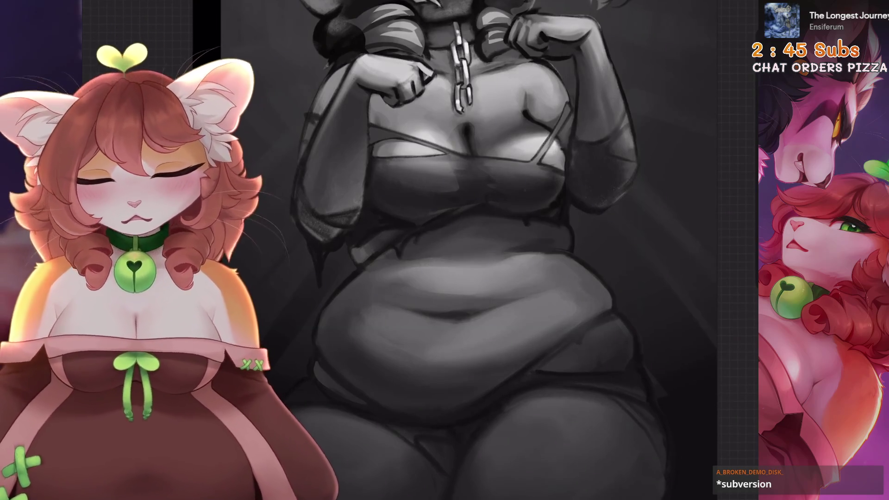
{"action": "scroll", "coordinate": [491, 250], "scroll_direction": "up", "scroll_amount": 5}
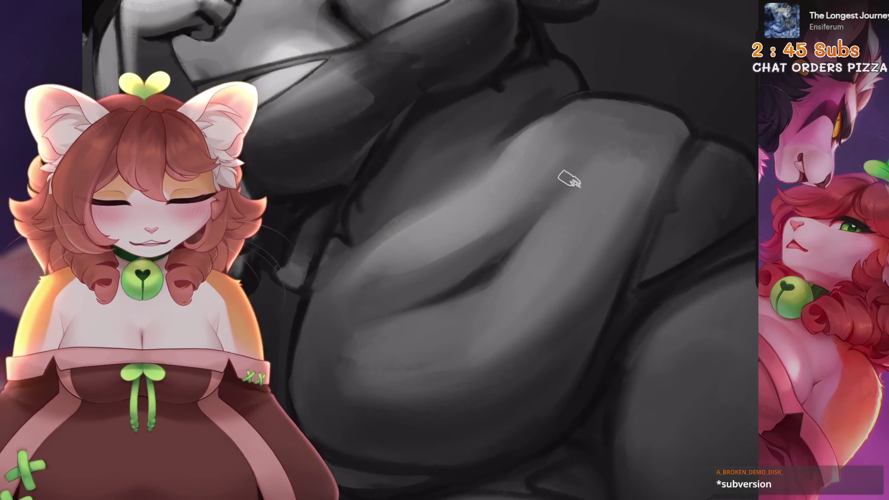
{"action": "scroll", "coordinate": [568, 180], "scroll_direction": "down", "scroll_amount": 5}
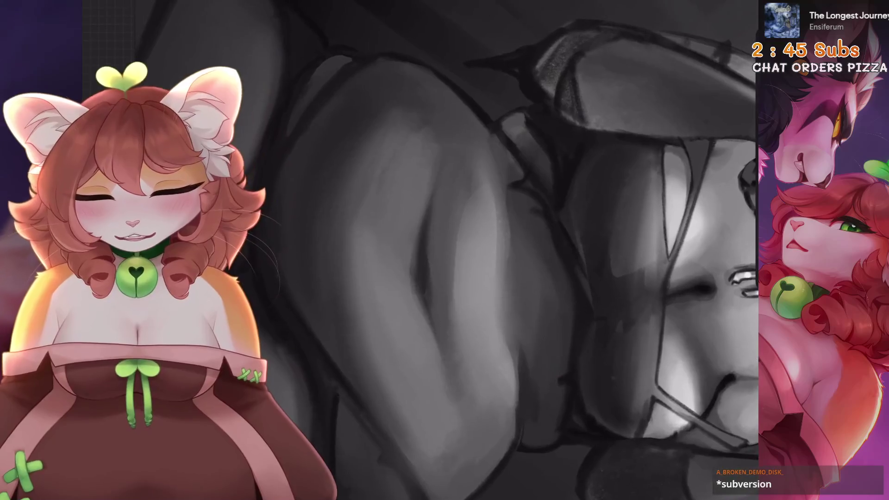
{"action": "scroll", "coordinate": [454, 243], "scroll_direction": "down", "scroll_amount": 2}
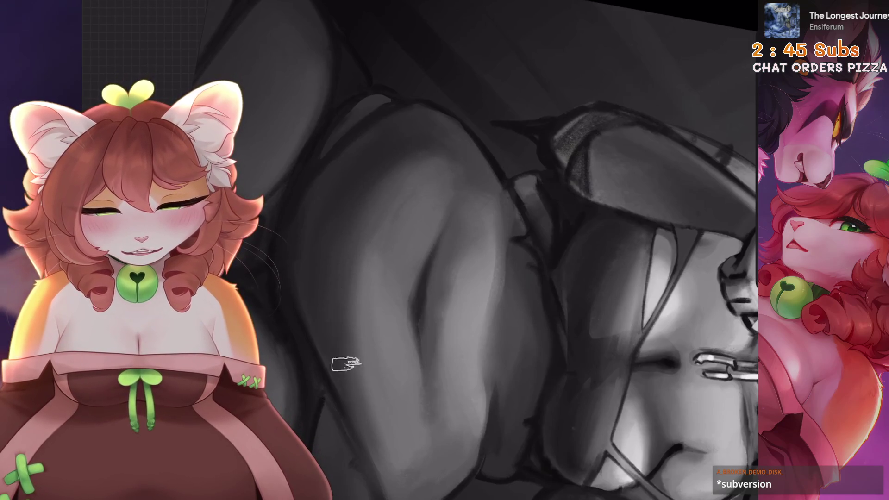
{"action": "key", "text": "minus"}
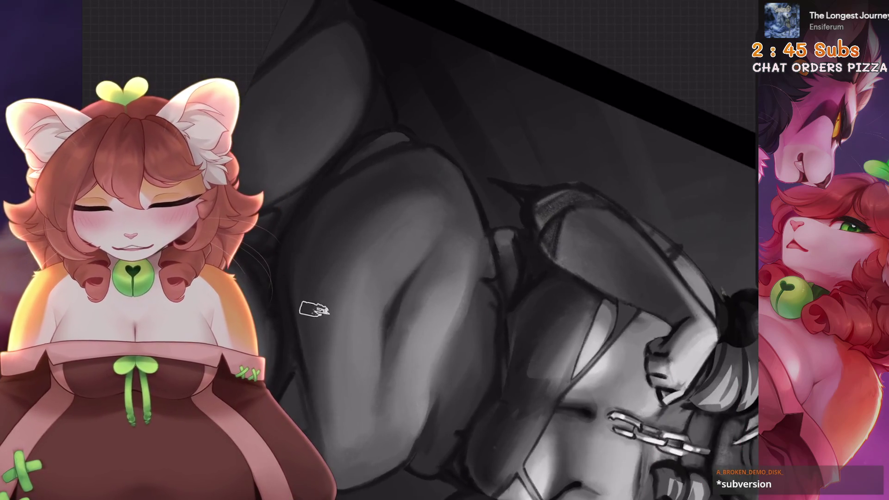
{"action": "scroll", "coordinate": [356, 238], "scroll_direction": "up", "scroll_amount": 3}
{"action": "scroll", "coordinate": [503, 250], "scroll_direction": "down", "scroll_amount": 3}
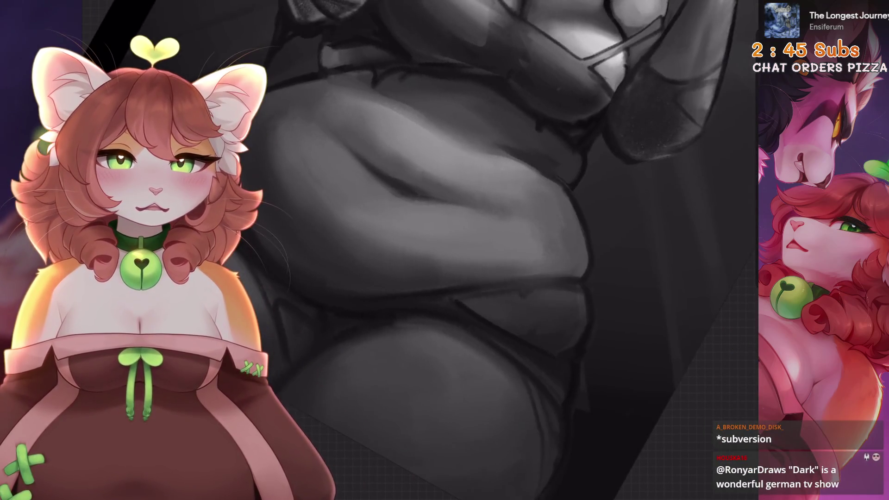
{"action": "scroll", "coordinate": [424, 227], "scroll_direction": "up", "scroll_amount": 2}
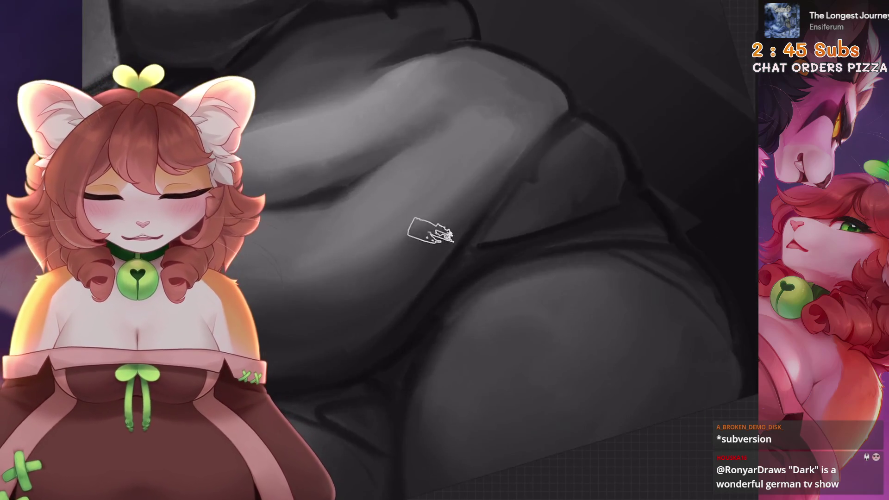
{"action": "left_click_drag", "start_coordinate": [424, 227], "coordinate": [463, 194]}
{"action": "key", "text": "ctrl+z"}
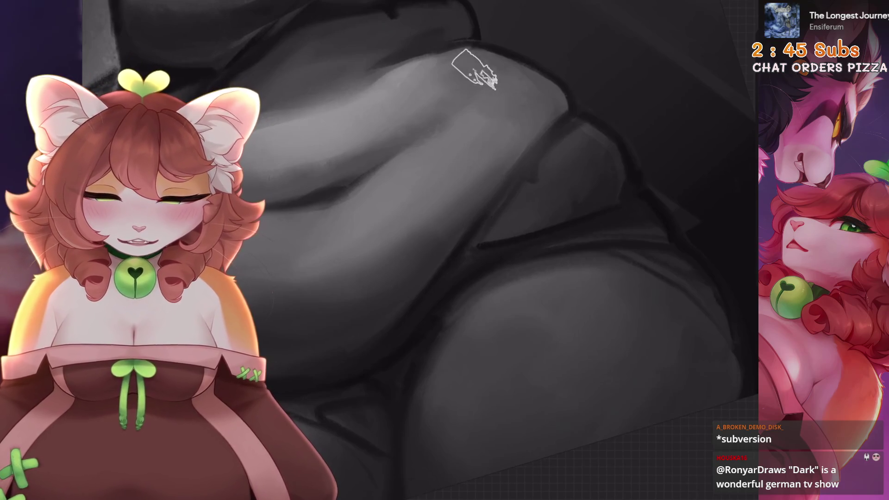
{"action": "scroll", "coordinate": [532, 93], "scroll_direction": "down", "scroll_amount": 2}
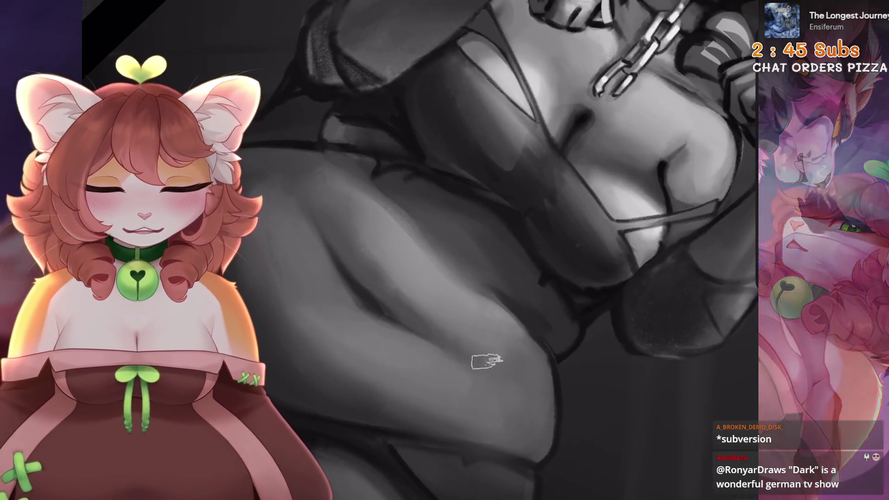
{"action": "scroll", "coordinate": [470, 373], "scroll_direction": "up", "scroll_amount": 2}
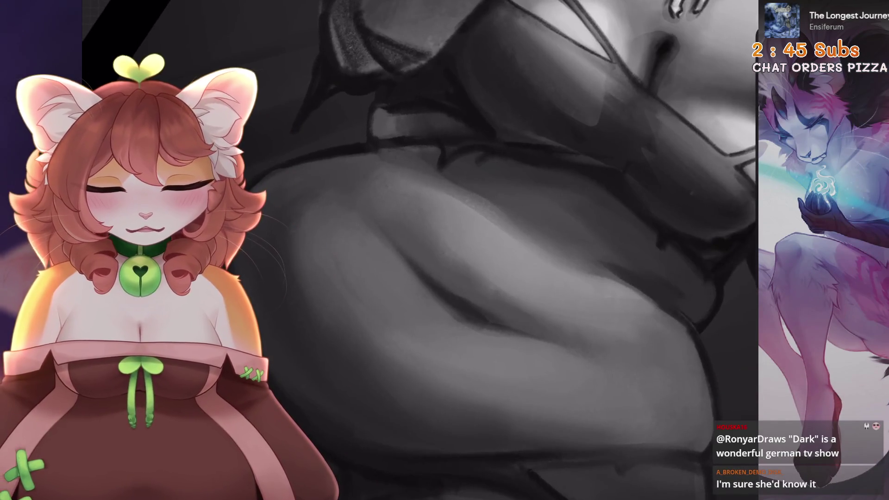
{"action": "scroll", "coordinate": [518, 250], "scroll_direction": "down", "scroll_amount": 1}
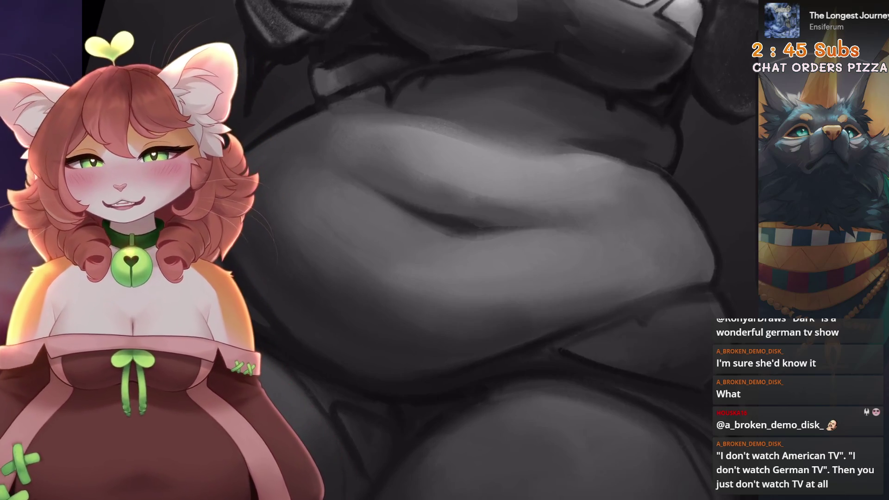
Undo the latest smudge stroke on the hips and reframe the view on the lower body
{"action": "mouse_move", "coordinate": [602, 185]}
{"action": "left_mouse_down"}
{"action": "mouse_move", "coordinate": [510, 269]}
{"action": "mouse_move", "coordinate": [468, 289]}
{"action": "left_mouse_up"}
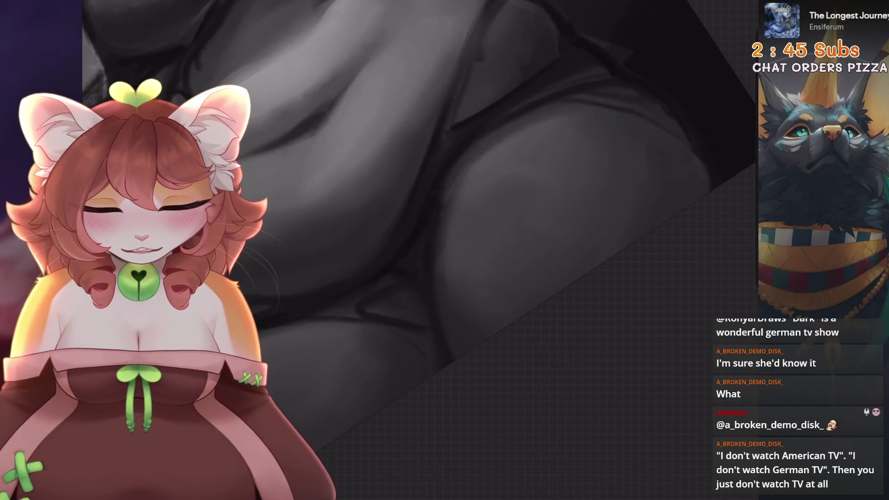
{"action": "key", "text": "ctrl+z"}
{"action": "left_click_drag", "start_coordinate": [461, 254], "coordinate": [524, 221]}
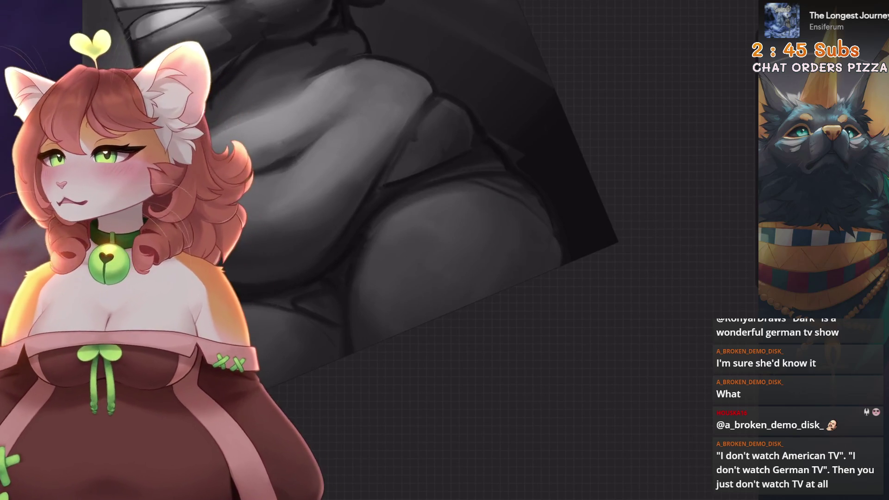
{"action": "key", "text": "ctrl+minus"}
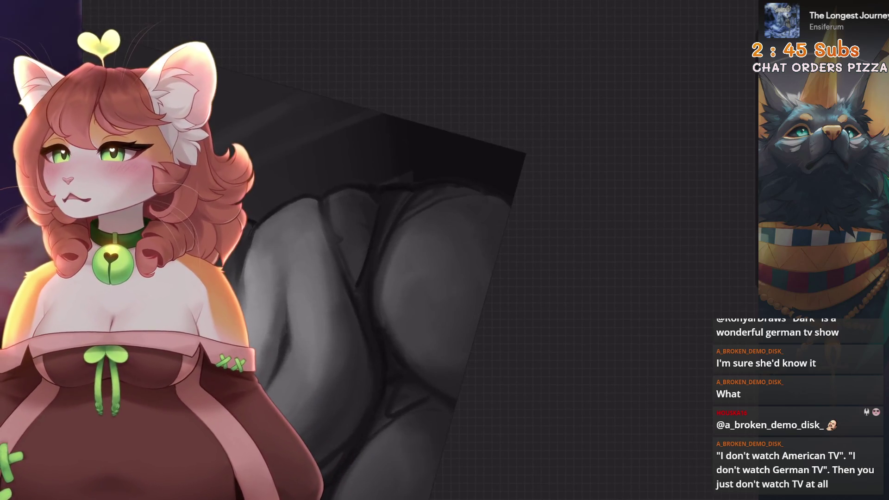
{"action": "scroll", "coordinate": [463, 278], "scroll_direction": "up", "scroll_amount": 3}
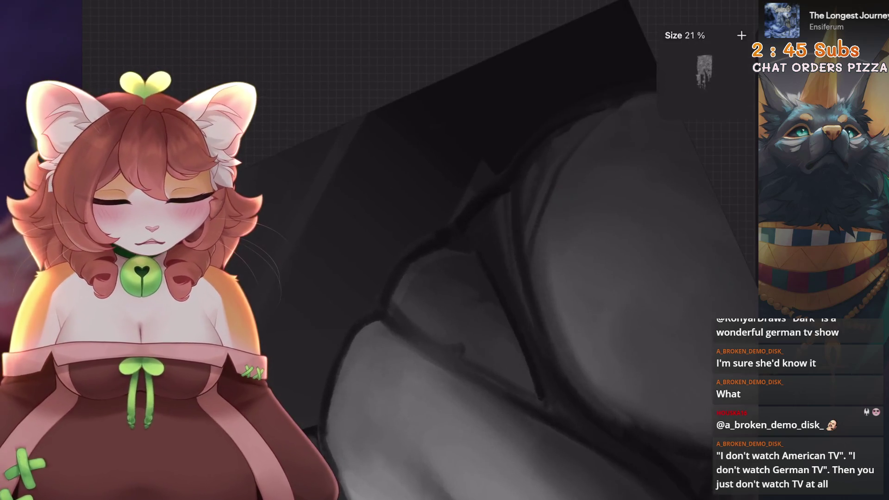
Undo two more smudge strokes and zoom in on the belly
{"action": "key", "text": "ctrl+z"}
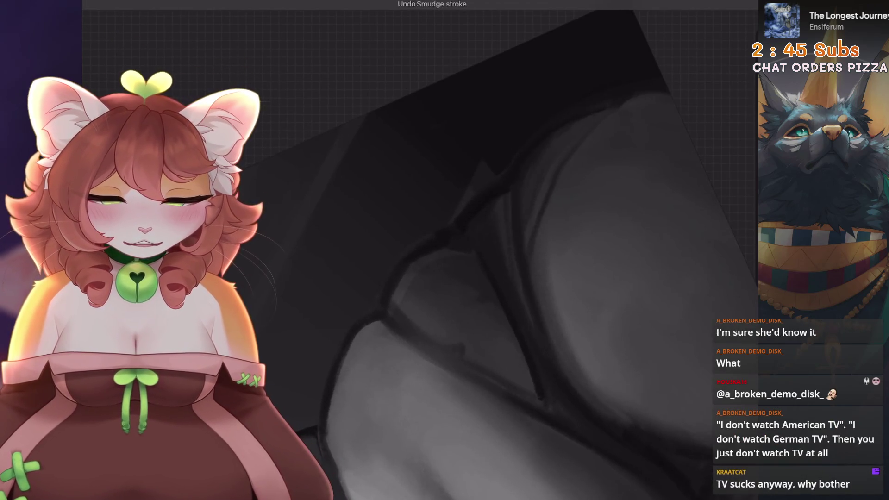
{"action": "key", "text": "ctrl+z"}
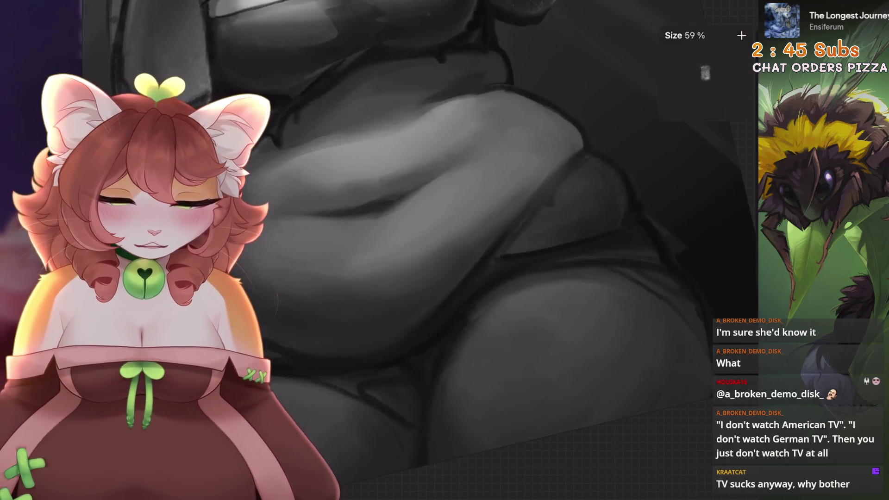
{"action": "scroll", "coordinate": [513, 129], "scroll_direction": "up", "scroll_amount": 3}
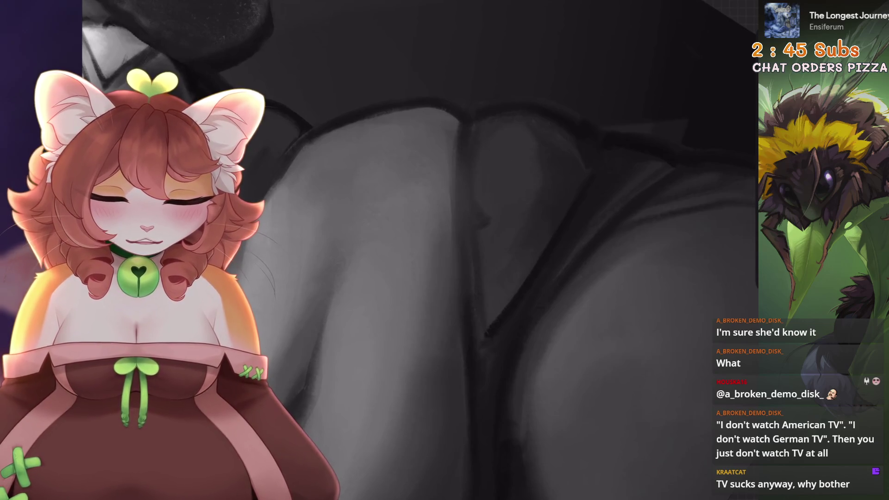
{"action": "scroll", "coordinate": [417, 250], "scroll_direction": "down", "scroll_amount": 5}
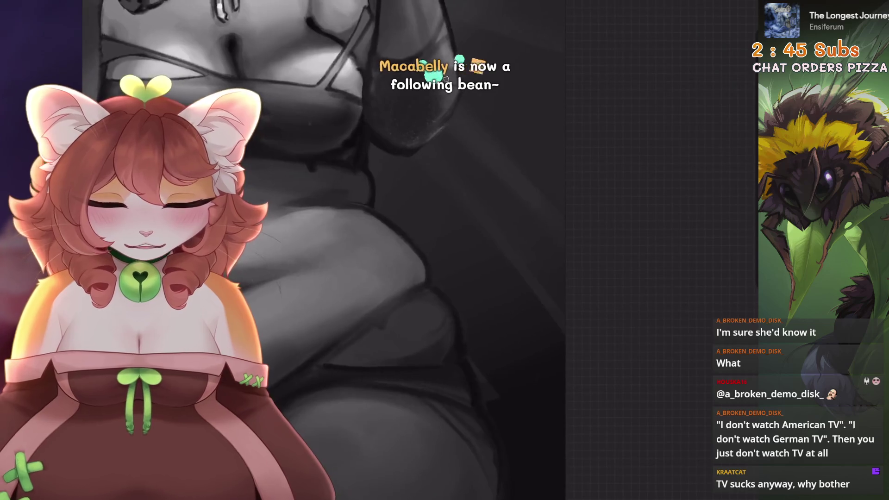
Start a freehand selection over the belly
{"action": "scroll", "coordinate": [417, 250], "scroll_direction": "up", "scroll_amount": 5}
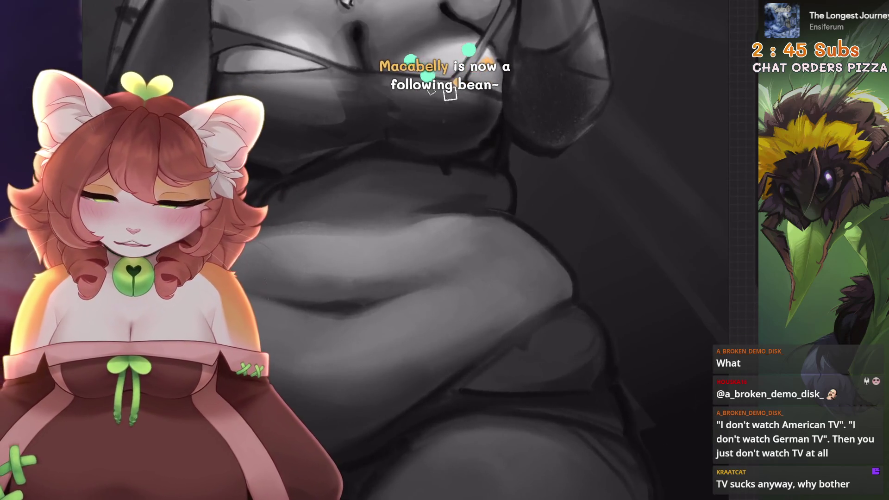
{"action": "key", "text": "s"}
{"action": "scroll", "coordinate": [445, 209], "scroll_direction": "up", "scroll_amount": 2}
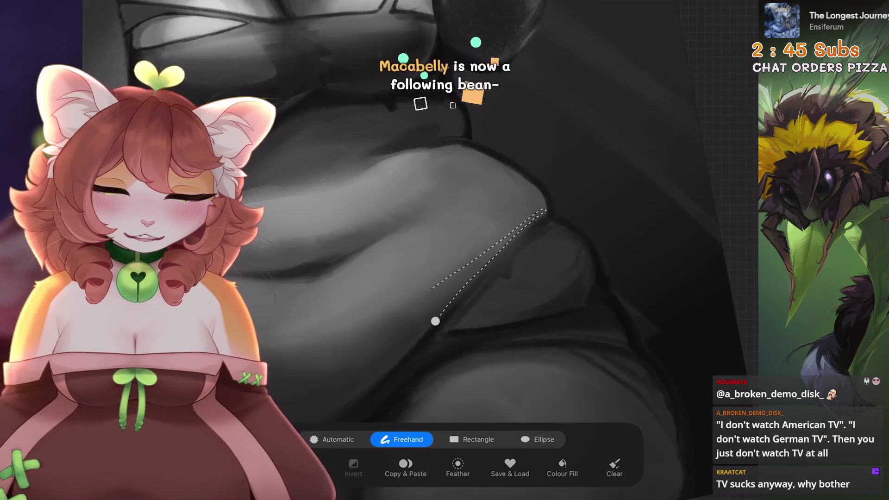
Commit the adjusted belly selection, undo the last paint stroke, and rotate the view across the folds
{"action": "key", "text": "b"}
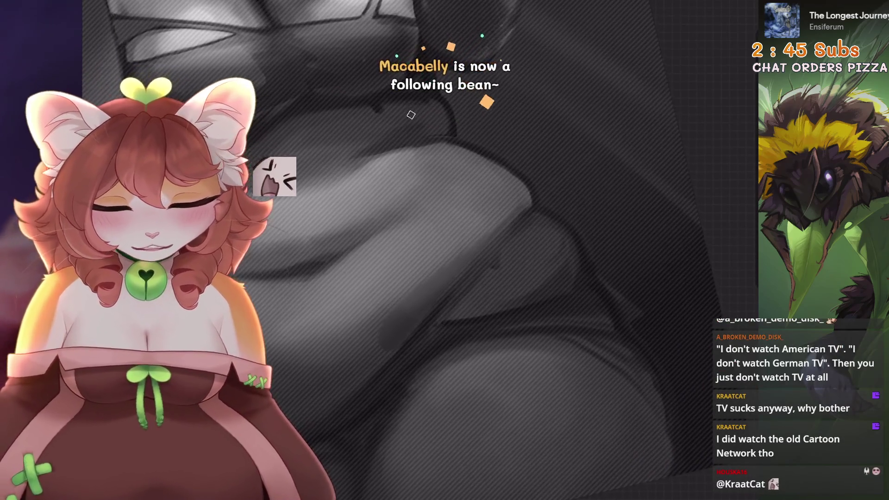
{"action": "key", "text": "s"}
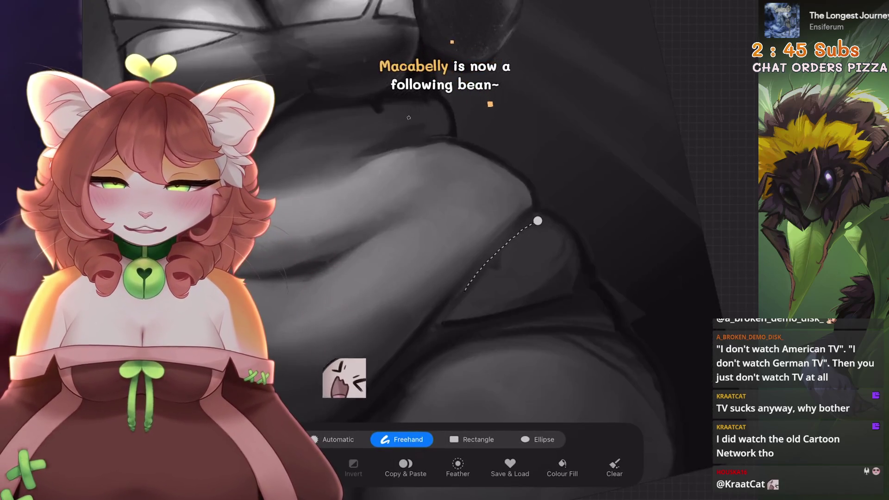
{"action": "key", "text": "b"}
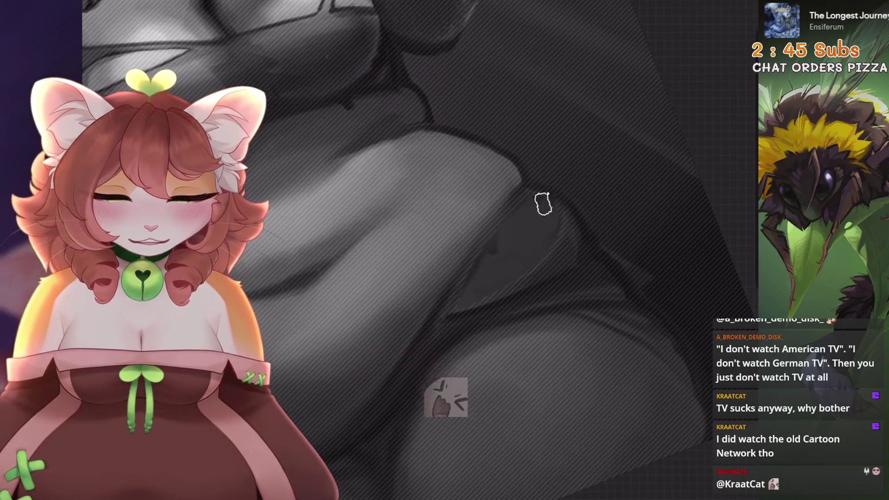
{"action": "key", "text": "ctrl+z"}
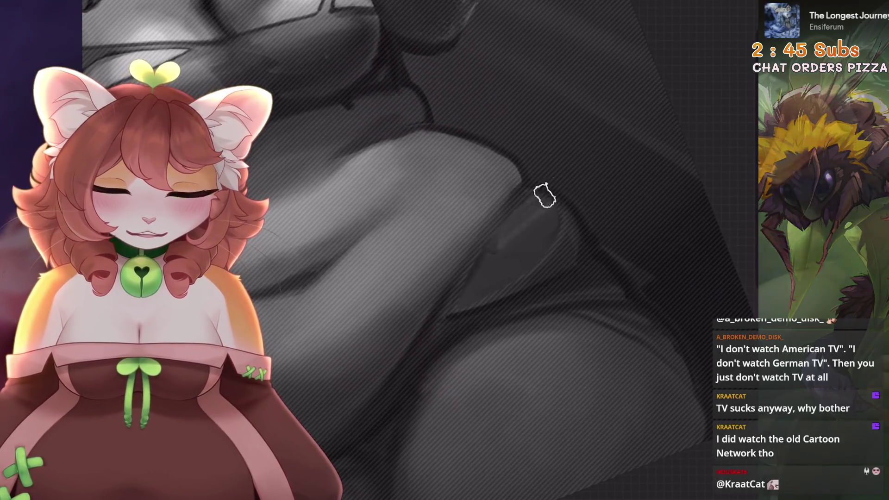
{"action": "mouse_move", "coordinate": [513, 255]}
{"action": "left_mouse_down"}
{"action": "mouse_move", "coordinate": [471, 298]}
{"action": "mouse_move", "coordinate": [556, 190]}
{"action": "mouse_move", "coordinate": [459, 129]}
{"action": "left_mouse_up"}
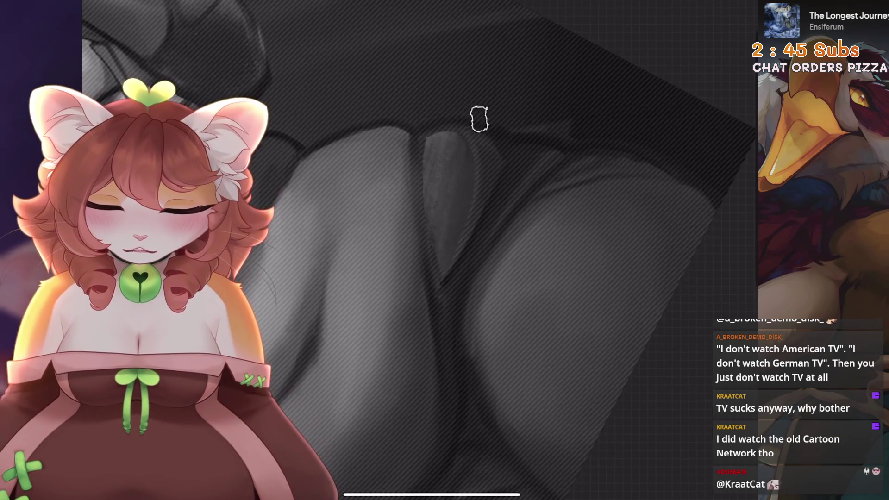
Zoom out to check the whole canvas with the creature and light rays
{"action": "scroll", "coordinate": [449, 236], "scroll_direction": "down", "scroll_amount": 5}
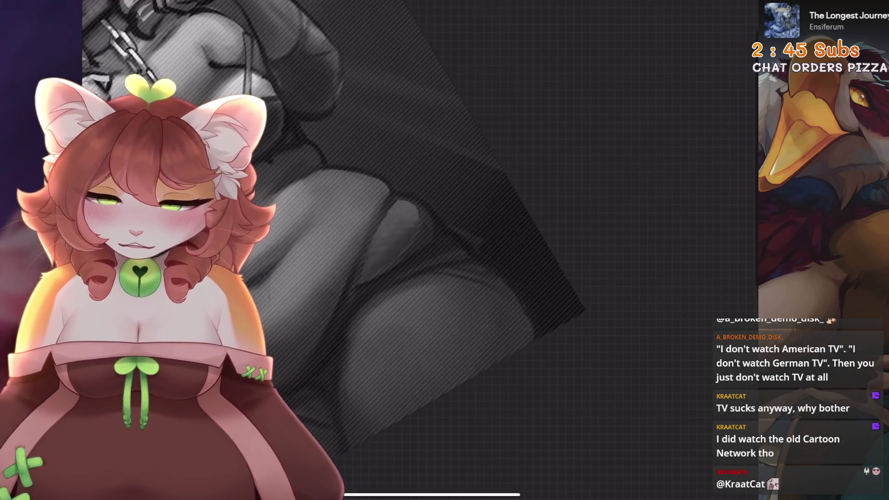
{"action": "scroll", "coordinate": [423, 250], "scroll_direction": "up", "scroll_amount": 5}
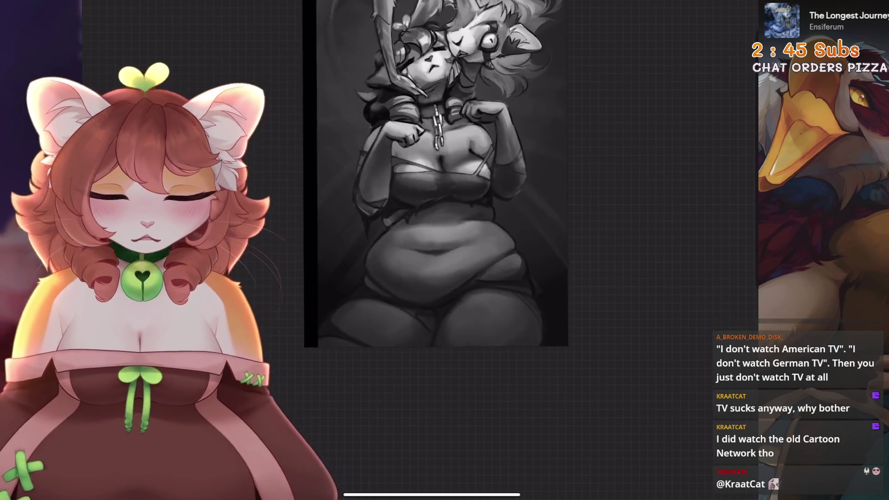
{"action": "scroll", "coordinate": [424, 250], "scroll_direction": "down", "scroll_amount": 2}
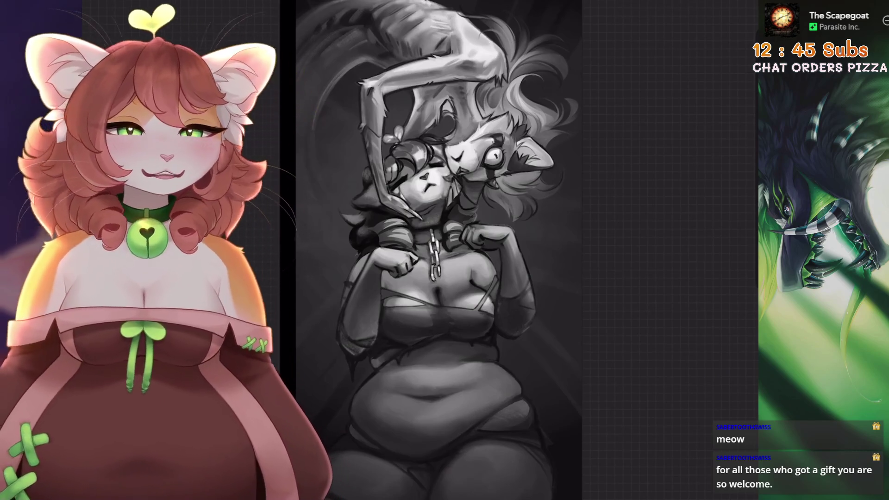
{"action": "scroll", "coordinate": [439, 250], "scroll_direction": "up", "scroll_amount": 5}
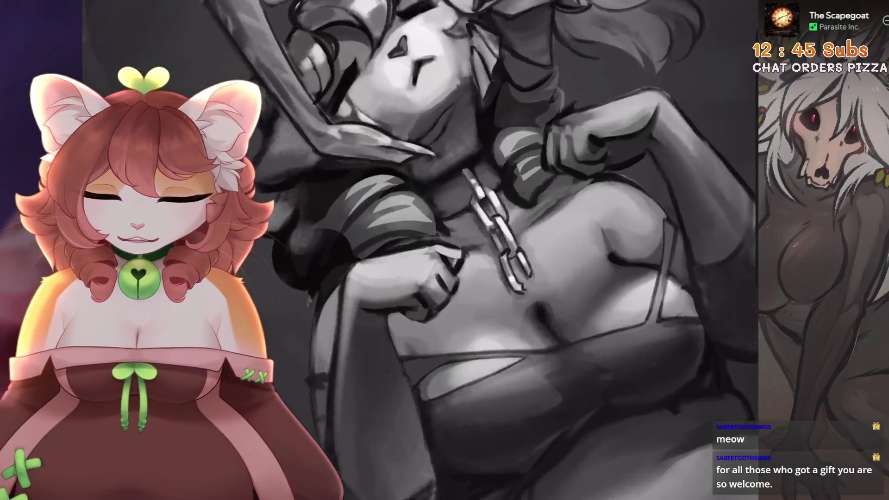
{"action": "scroll", "coordinate": [421, 250], "scroll_direction": "up", "scroll_amount": 3}
{"action": "scroll", "coordinate": [421, 250], "scroll_direction": "down", "scroll_amount": 3}
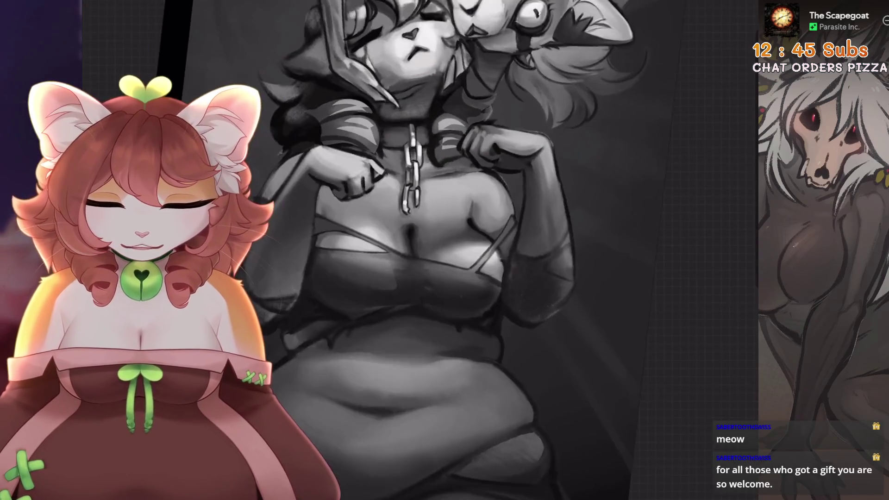
{"action": "scroll", "coordinate": [420, 250], "scroll_direction": "up", "scroll_amount": 6}
{"action": "scroll", "coordinate": [536, 193], "scroll_direction": "down", "scroll_amount": 5}
{"action": "scroll", "coordinate": [536, 193], "scroll_direction": "up", "scroll_amount": 5}
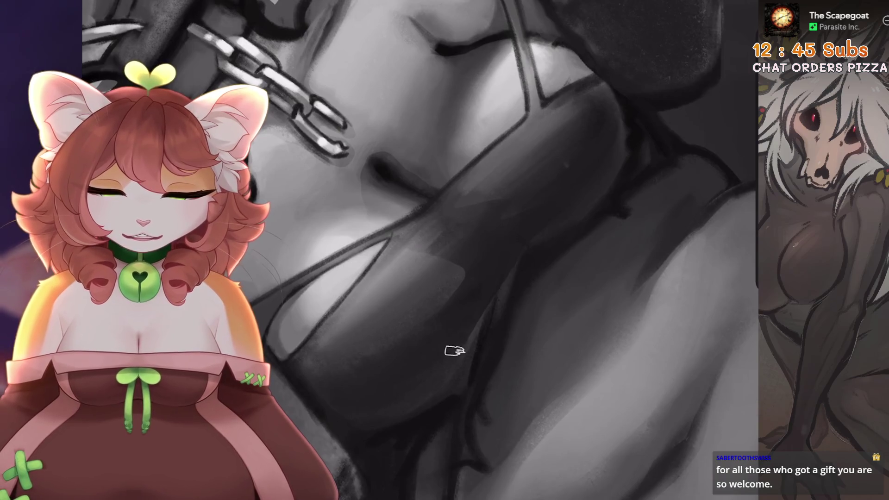
{"action": "left_click_drag", "start_coordinate": [443, 293], "coordinate": [463, 266]}
{"action": "key", "text": "ctrl+z"}
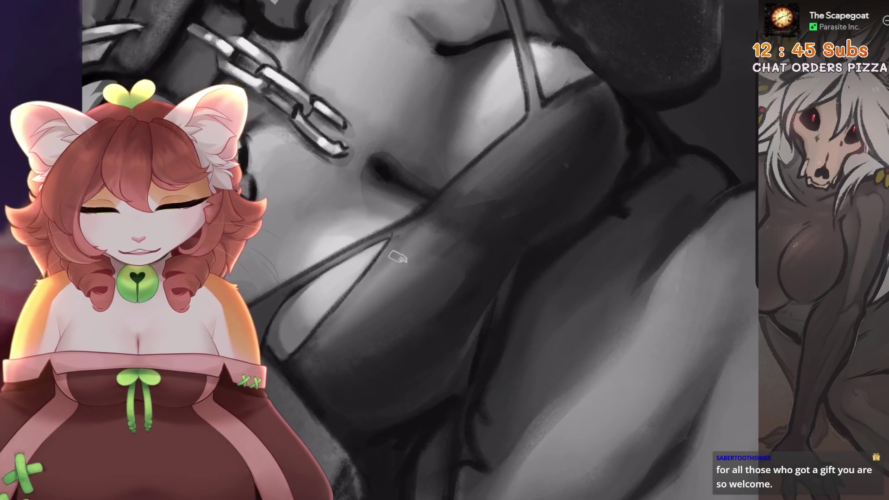
{"action": "scroll", "coordinate": [413, 240], "scroll_direction": "down", "scroll_amount": 2}
{"action": "scroll", "coordinate": [426, 292], "scroll_direction": "up", "scroll_amount": 2}
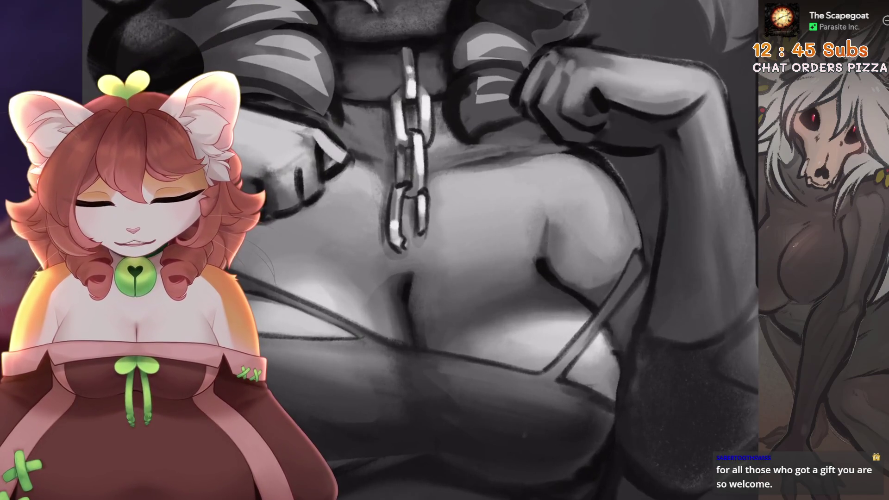
{"action": "scroll", "coordinate": [426, 292], "scroll_direction": "up", "scroll_amount": 2}
{"action": "scroll", "coordinate": [453, 244], "scroll_direction": "up", "scroll_amount": 1}
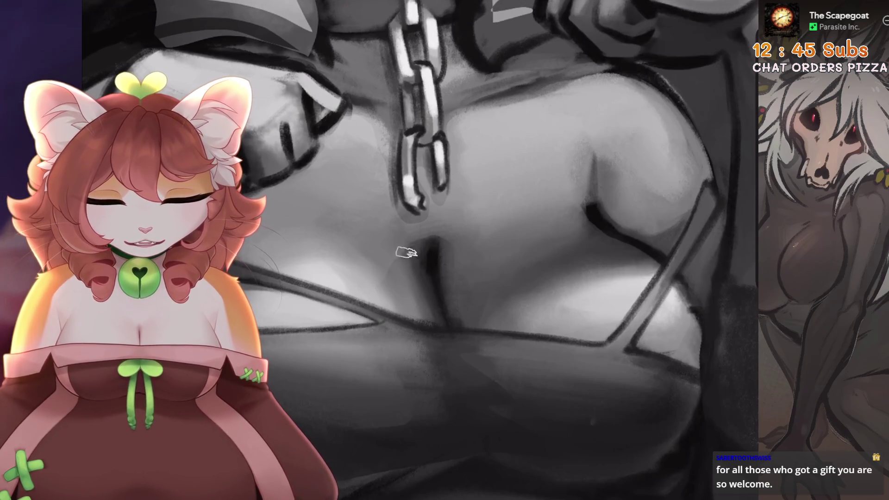
{"action": "left_click_drag", "start_coordinate": [394, 272], "coordinate": [410, 232]}
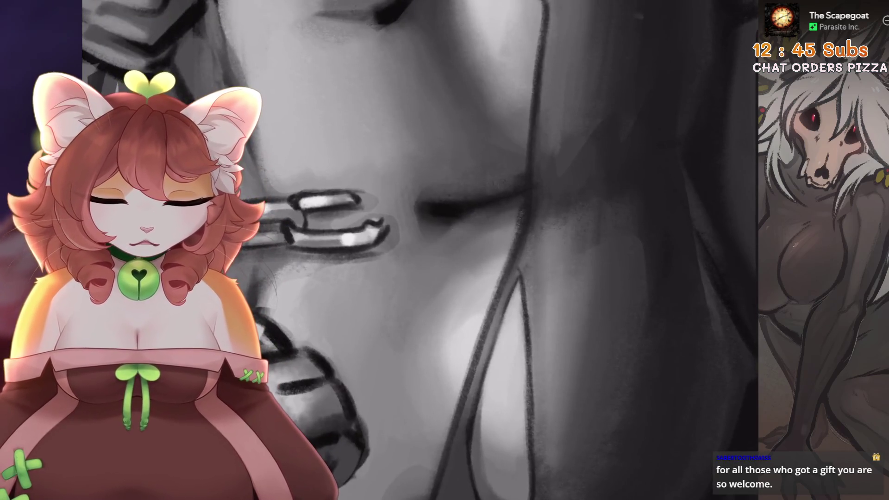
{"action": "key", "text": "ctrl+z"}
{"action": "scroll", "coordinate": [420, 250], "scroll_direction": "down", "scroll_amount": 5}
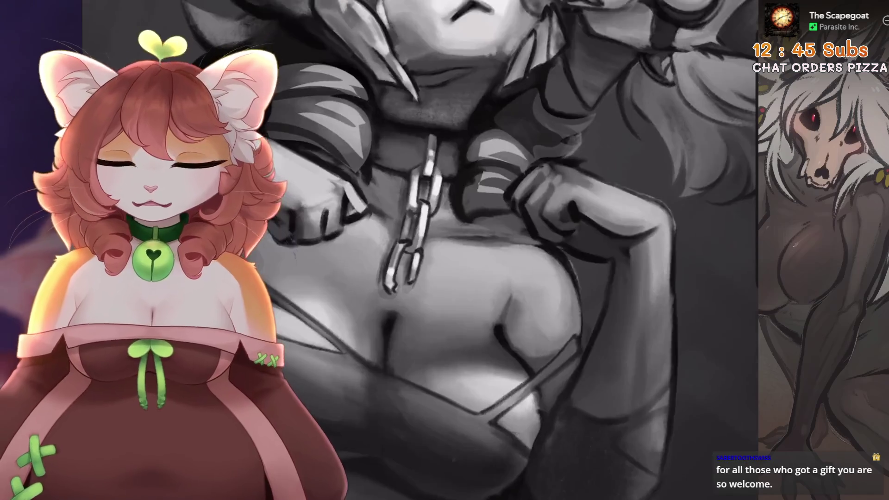
{"action": "scroll", "coordinate": [445, 186], "scroll_direction": "up", "scroll_amount": 3}
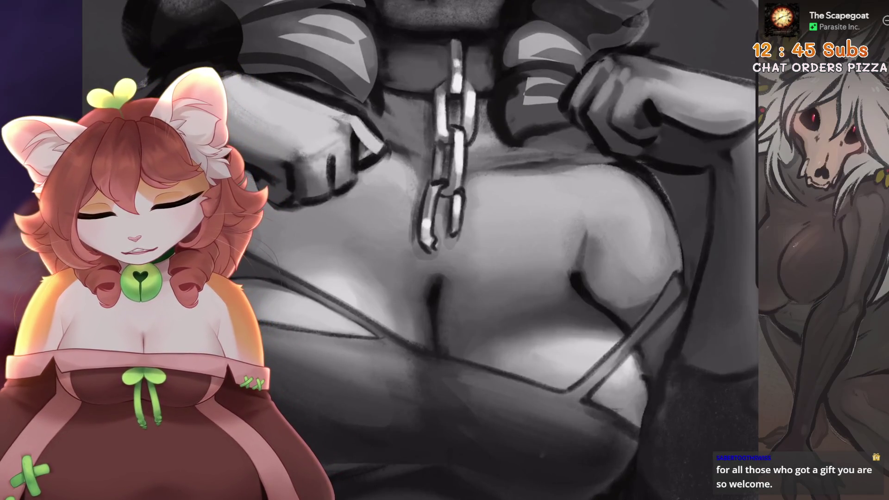
{"action": "left_click_drag", "start_coordinate": [354, 243], "coordinate": [354, 183]}
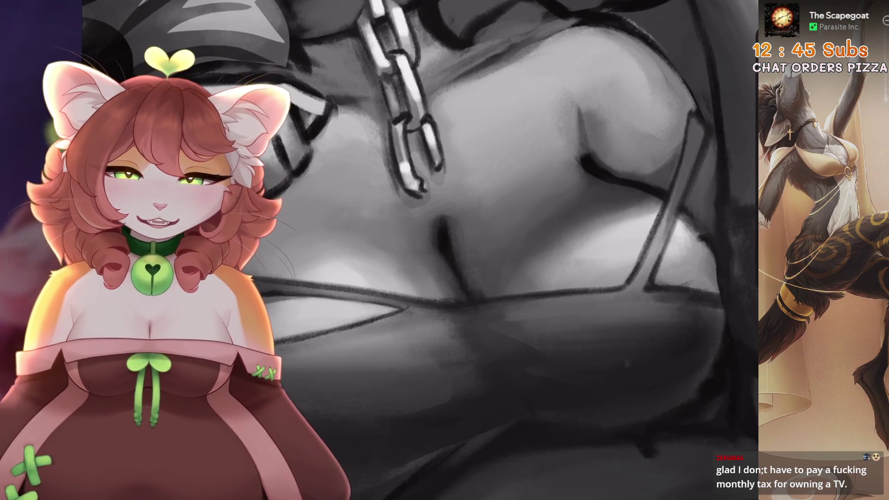
{"action": "scroll", "coordinate": [463, 231], "scroll_direction": "up", "scroll_amount": 2}
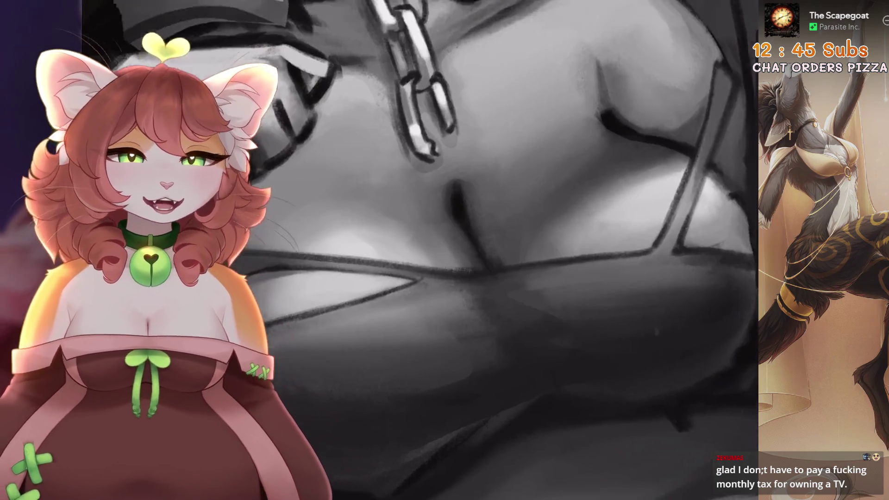
{"action": "scroll", "coordinate": [464, 240], "scroll_direction": "up", "scroll_amount": 1}
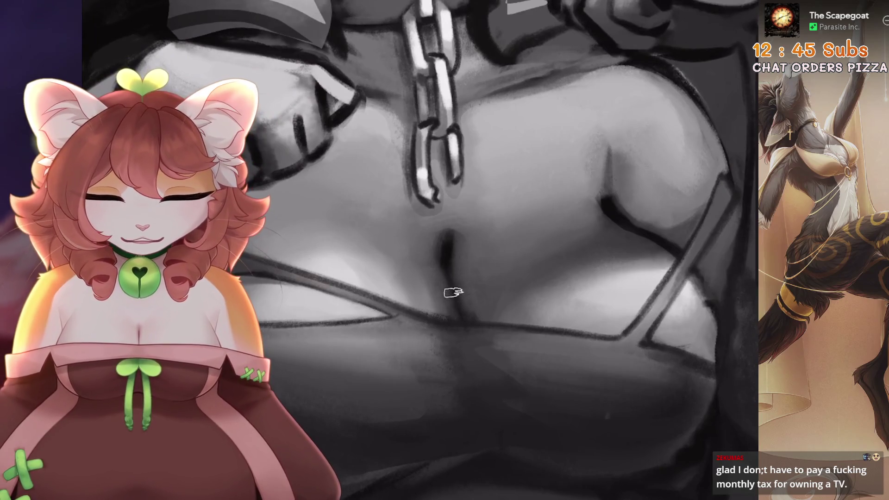
{"action": "scroll", "coordinate": [468, 315], "scroll_direction": "down", "scroll_amount": 3}
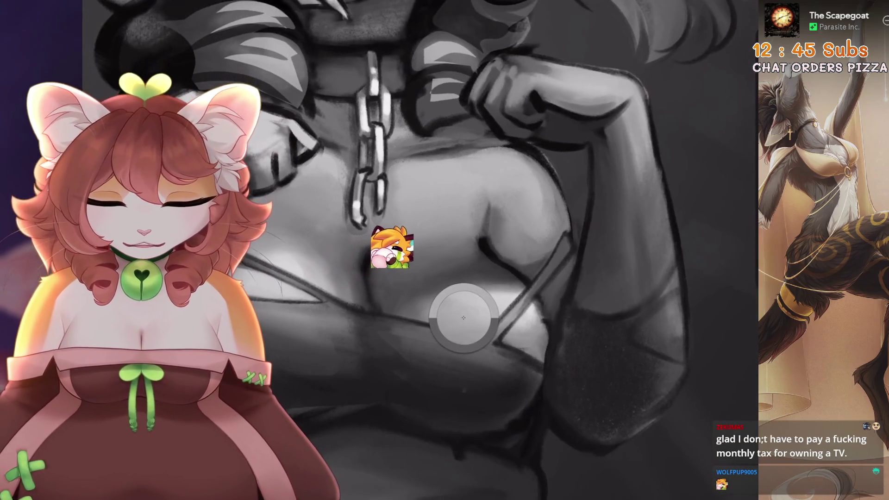
{"action": "scroll", "coordinate": [463, 231], "scroll_direction": "up", "scroll_amount": 3}
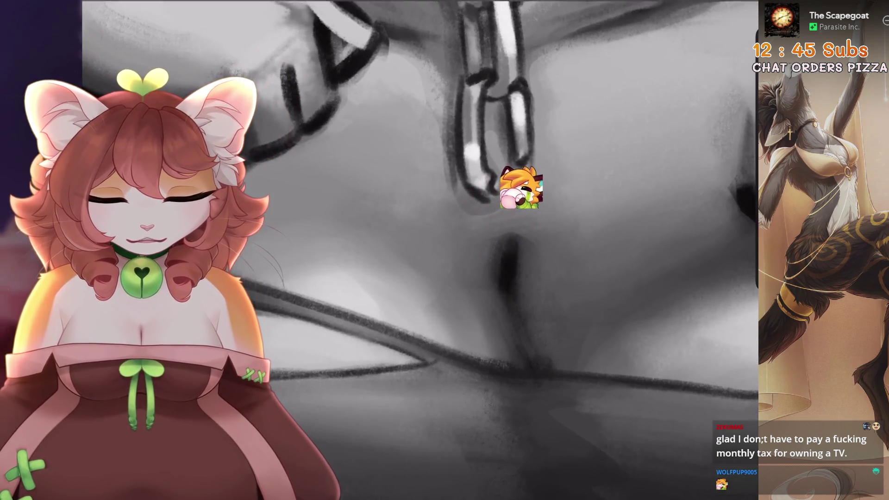
{"action": "key", "text": "ctrl+z"}
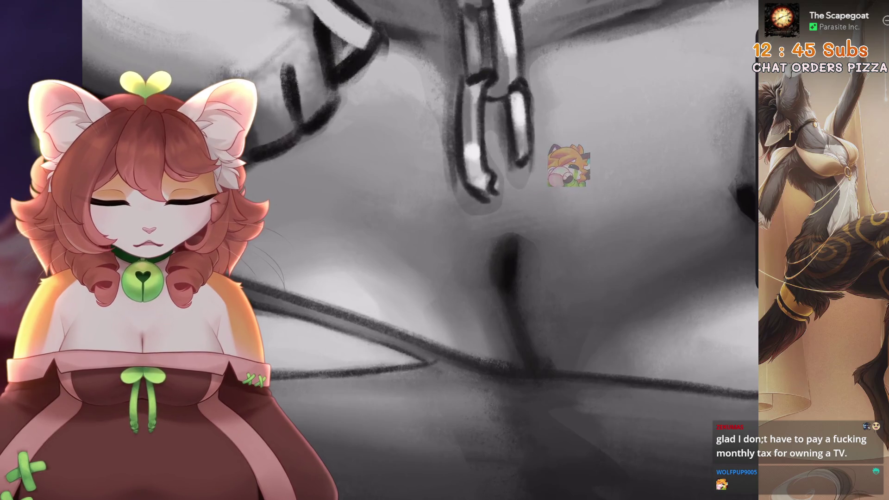
{"action": "scroll", "coordinate": [531, 360], "scroll_direction": "down", "scroll_amount": 3}
{"action": "scroll", "coordinate": [531, 359], "scroll_direction": "up", "scroll_amount": 3}
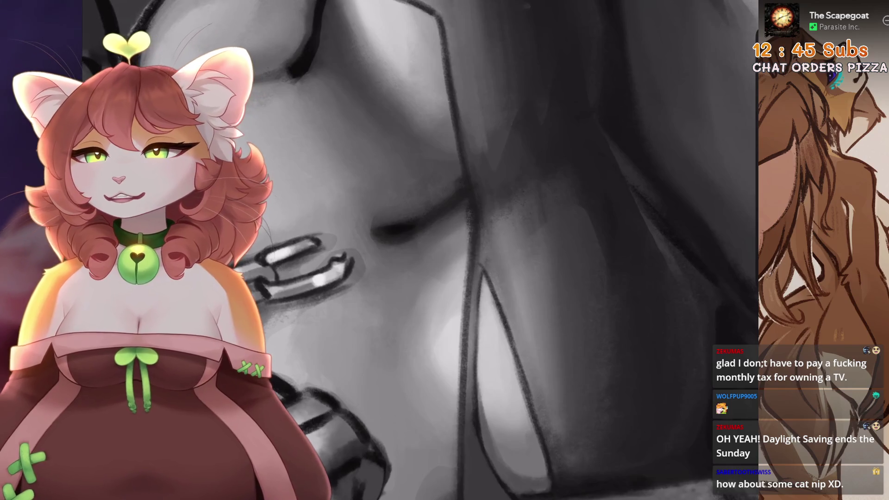
{"action": "scroll", "coordinate": [468, 250], "scroll_direction": "up", "scroll_amount": 1}
{"action": "scroll", "coordinate": [467, 250], "scroll_direction": "up", "scroll_amount": 1}
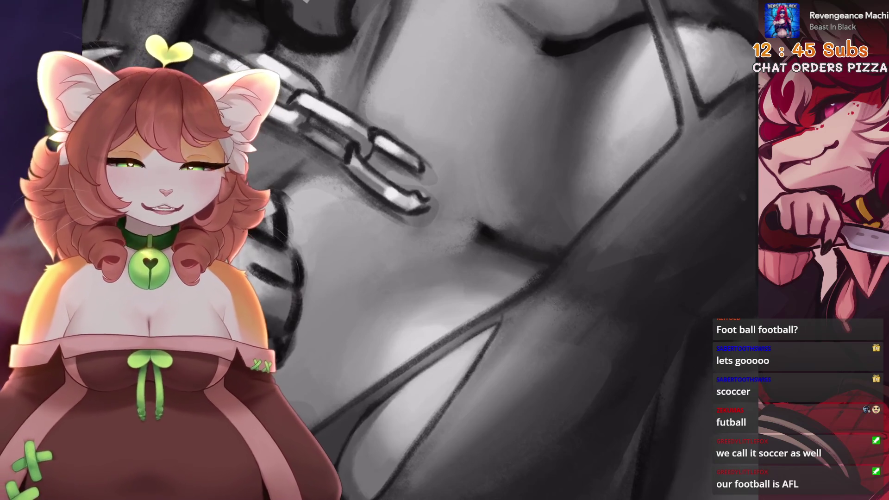
{"action": "scroll", "coordinate": [440, 267], "scroll_direction": "down", "scroll_amount": 5}
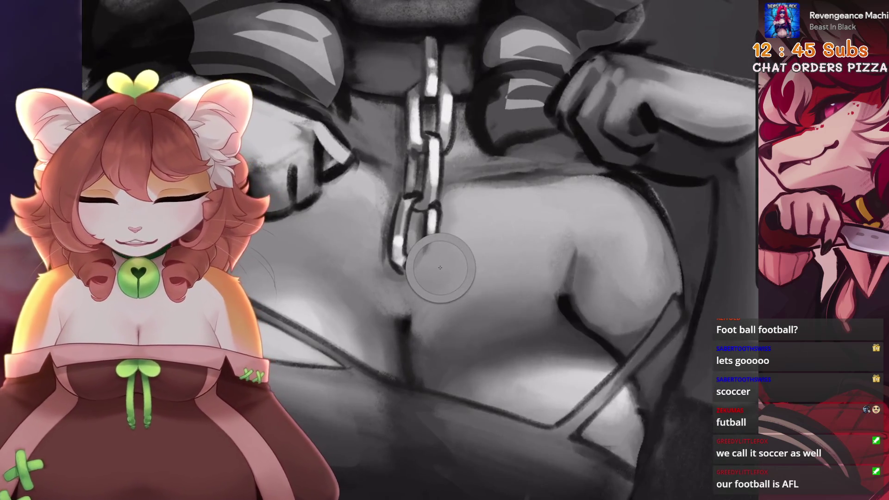
{"action": "scroll", "coordinate": [440, 268], "scroll_direction": "up", "scroll_amount": 3}
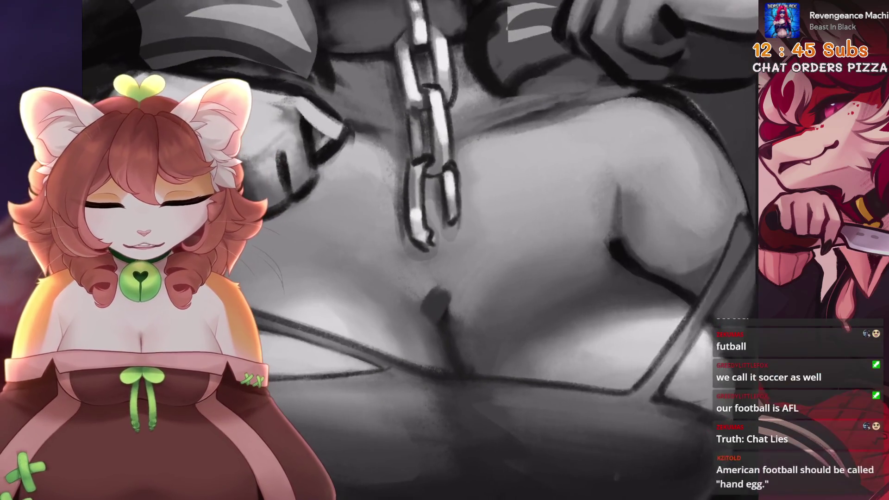
{"action": "scroll", "coordinate": [441, 294], "scroll_direction": "down", "scroll_amount": 3}
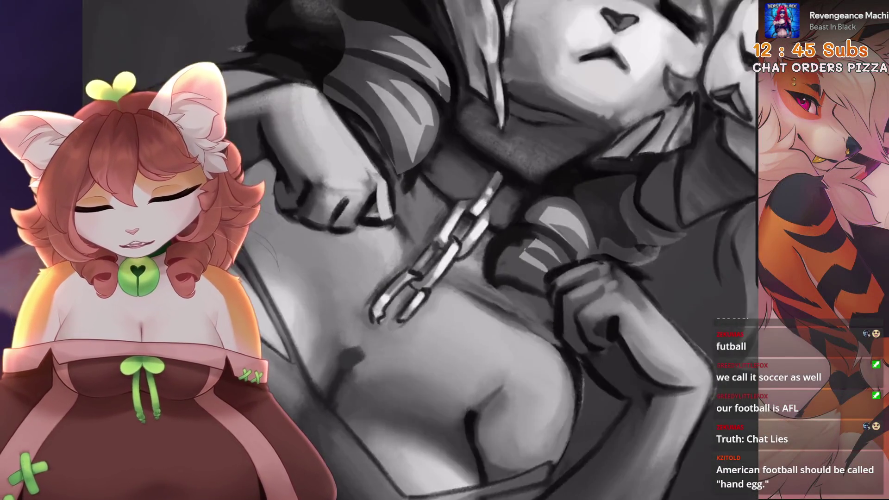
{"action": "scroll", "coordinate": [440, 268], "scroll_direction": "up", "scroll_amount": 2}
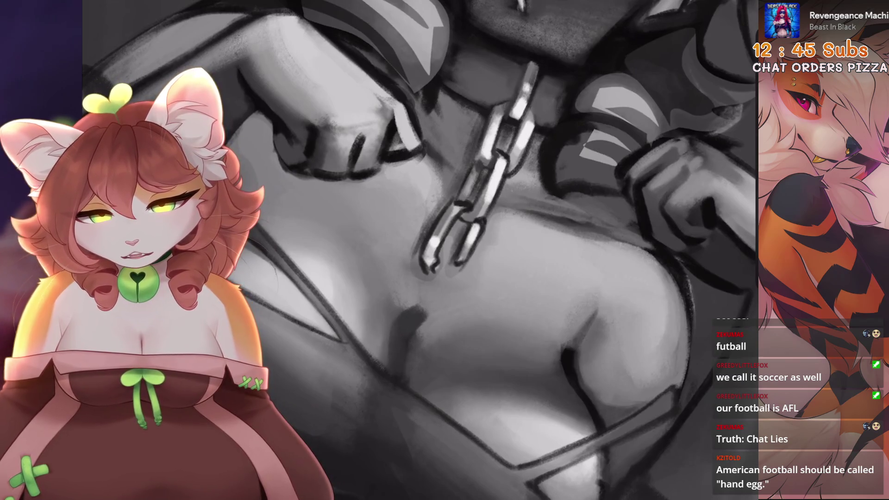
{"action": "scroll", "coordinate": [399, 364], "scroll_direction": "up", "scroll_amount": 5}
{"action": "scroll", "coordinate": [399, 365], "scroll_direction": "down", "scroll_amount": 4}
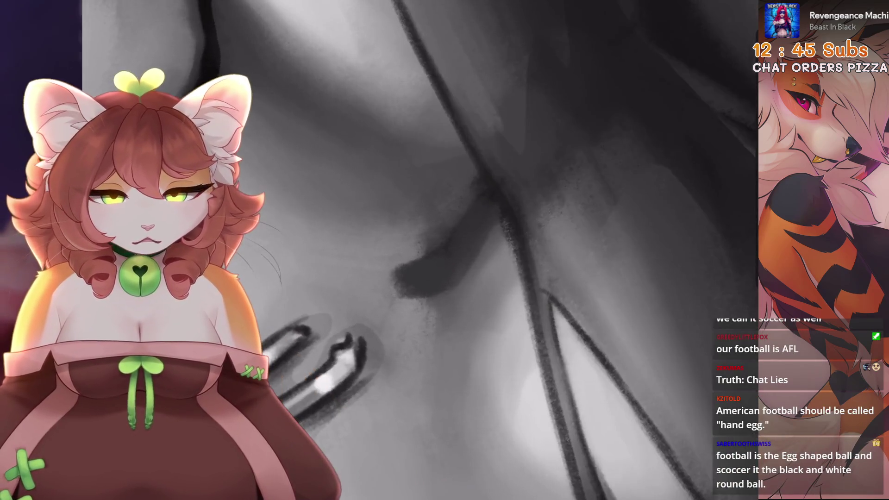
{"action": "scroll", "coordinate": [399, 365], "scroll_direction": "up", "scroll_amount": 4}
{"action": "scroll", "coordinate": [420, 363], "scroll_direction": "down", "scroll_amount": 3}
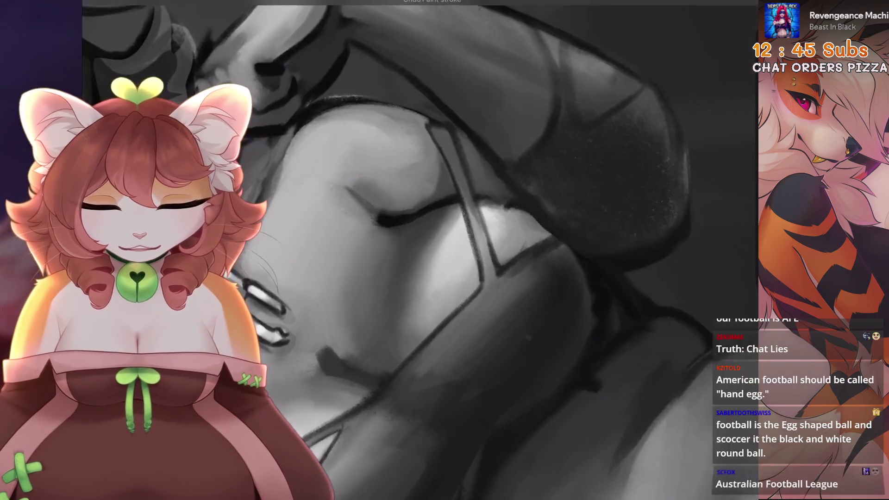
{"action": "scroll", "coordinate": [421, 363], "scroll_direction": "up", "scroll_amount": 4}
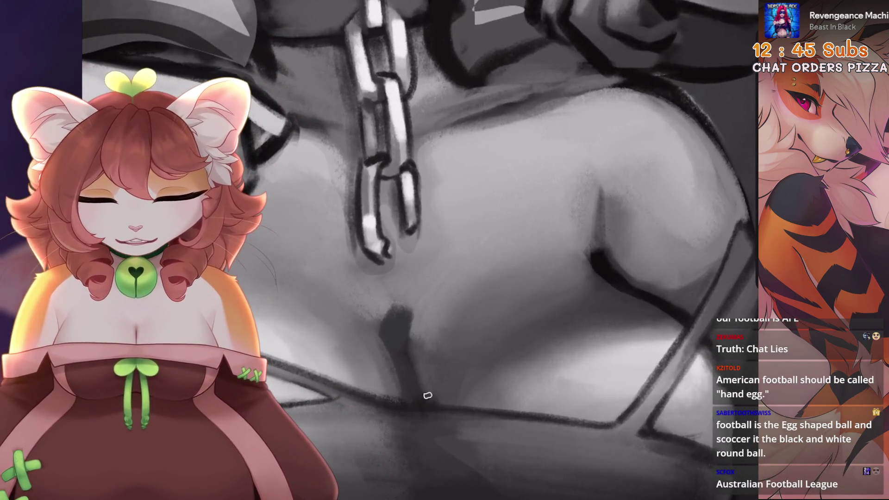
{"action": "scroll", "coordinate": [437, 375], "scroll_direction": "down", "scroll_amount": 5}
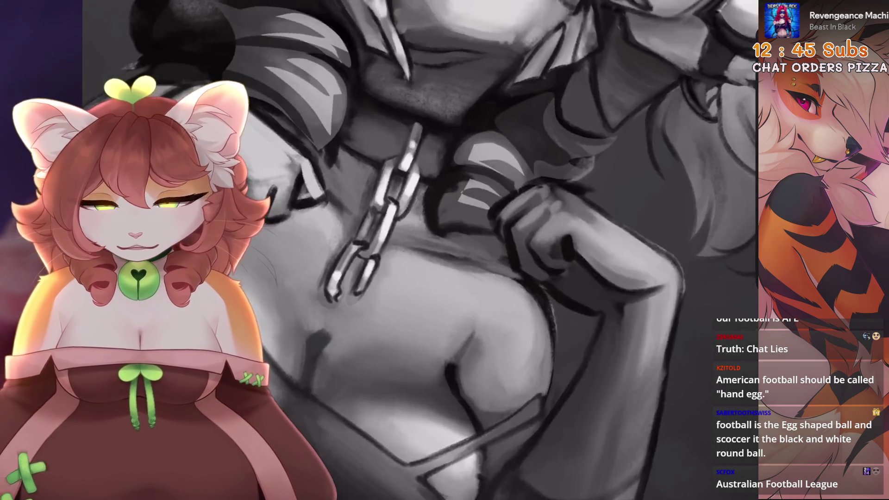
{"action": "scroll", "coordinate": [463, 250], "scroll_direction": "up", "scroll_amount": 1}
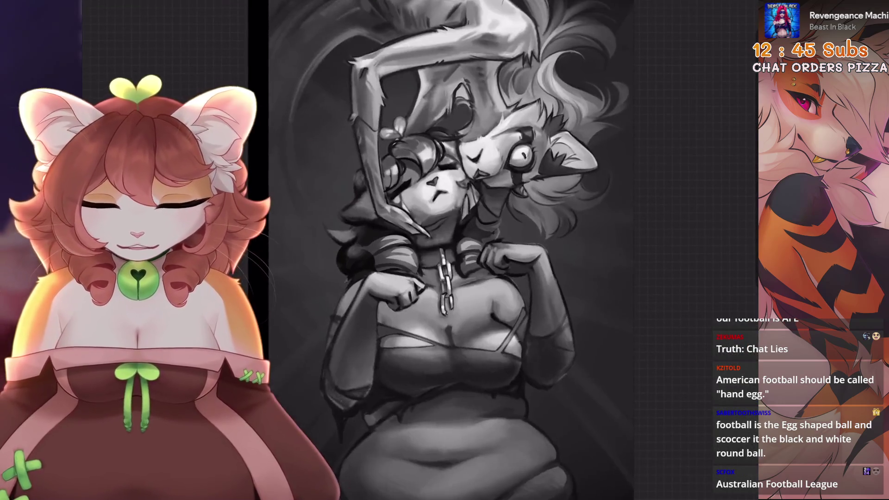
{"action": "scroll", "coordinate": [464, 250], "scroll_direction": "up", "scroll_amount": 5}
{"action": "scroll", "coordinate": [463, 250], "scroll_direction": "up", "scroll_amount": 2}
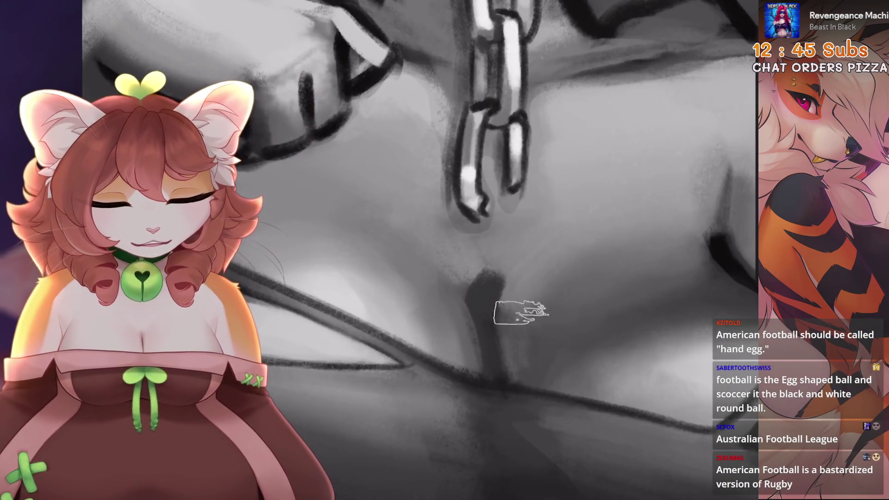
Try a smudge below the chain's tip, undo it, and zoom around the chain area
{"action": "left_click_drag", "start_coordinate": [526, 306], "coordinate": [509, 324]}
{"action": "key", "text": "ctrl+z"}
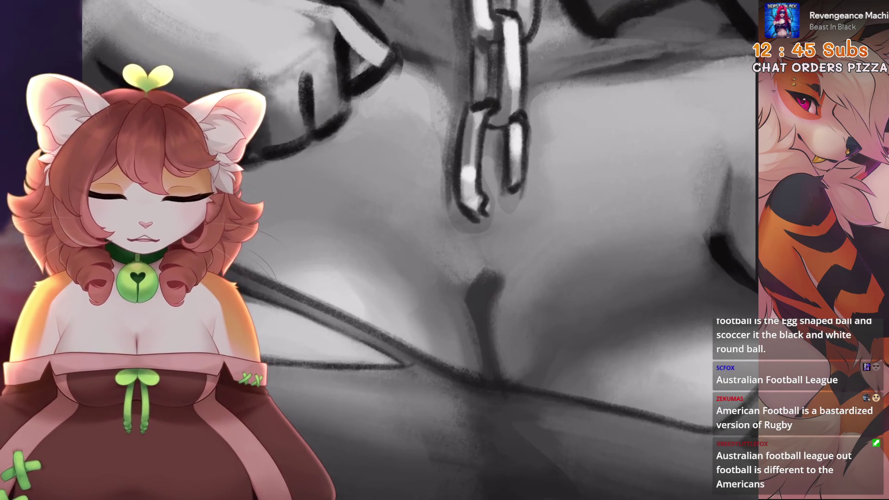
{"action": "scroll", "coordinate": [520, 369], "scroll_direction": "down", "scroll_amount": 2}
{"action": "scroll", "coordinate": [472, 342], "scroll_direction": "up", "scroll_amount": 2}
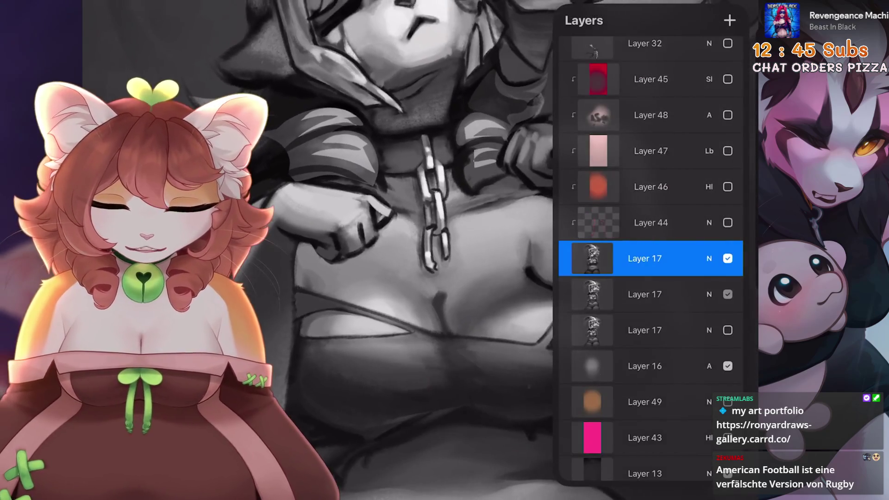
Toggle Layer 17's visibility several times to compare, leaving it shown
{"action": "left_click", "coordinate": [727, 258]}
{"action": "left_click", "coordinate": [728, 259]}
{"action": "left_click", "coordinate": [727, 258]}
{"action": "left_click", "coordinate": [728, 258]}
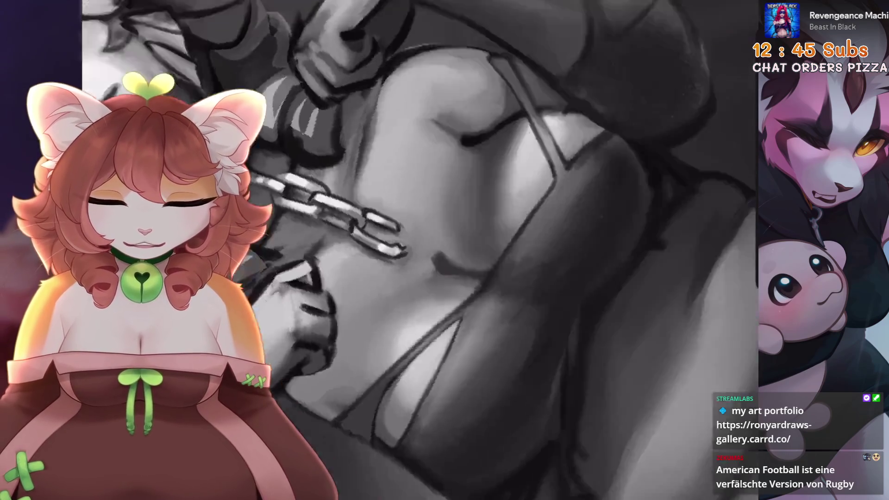
Paint dark shading on the chest under the chain, undoing and redoing stray marks
{"action": "left_click_drag", "start_coordinate": [473, 293], "coordinate": [458, 278]}
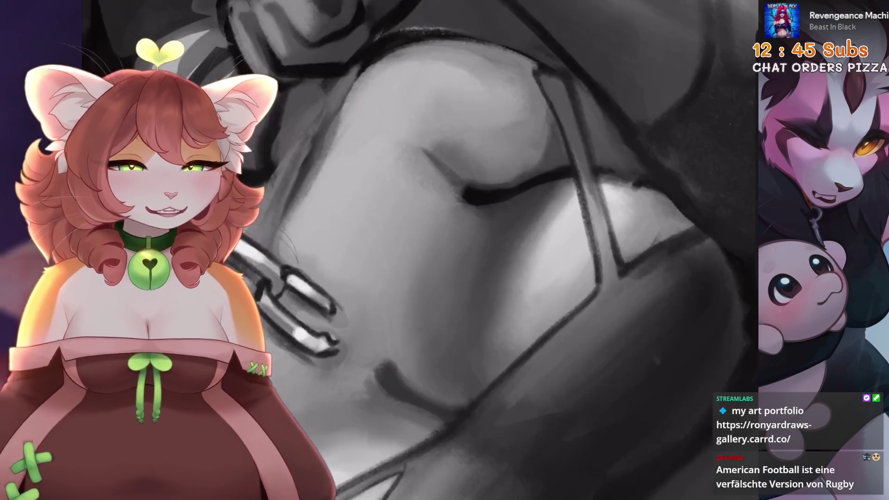
{"action": "key", "text": "ctrl+z"}
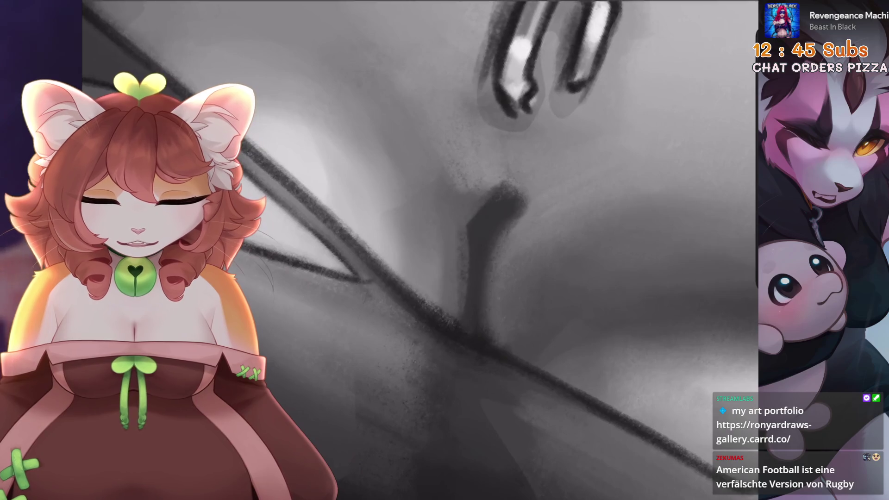
{"action": "left_click_drag", "start_coordinate": [490, 214], "coordinate": [477, 233]}
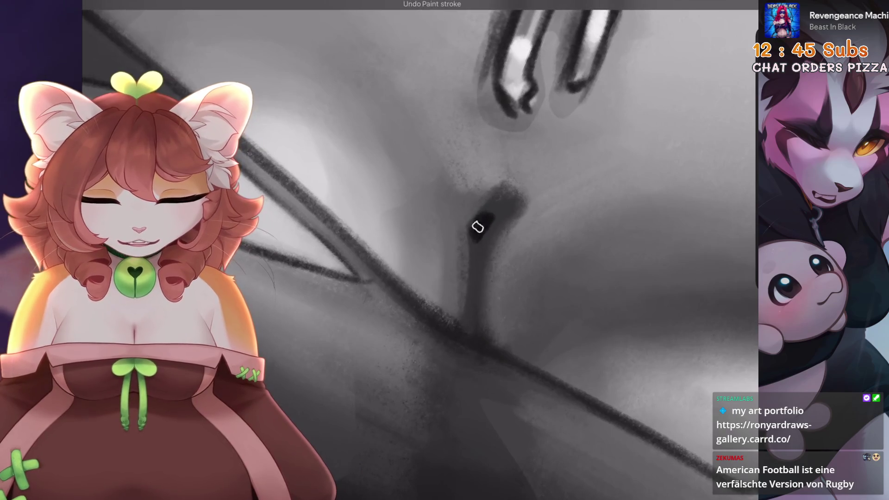
{"action": "key", "text": "ctrl+z"}
{"action": "key", "text": "ctrl+z"}
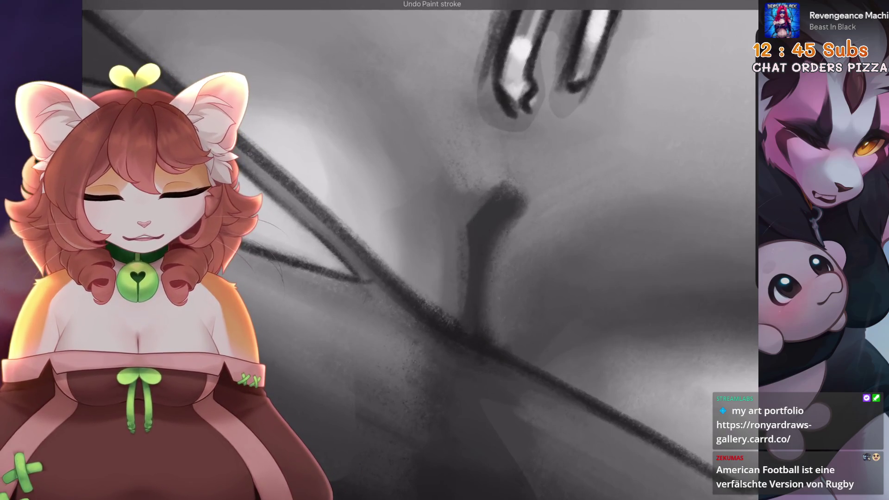
{"action": "key", "text": "ctrl+shift+z"}
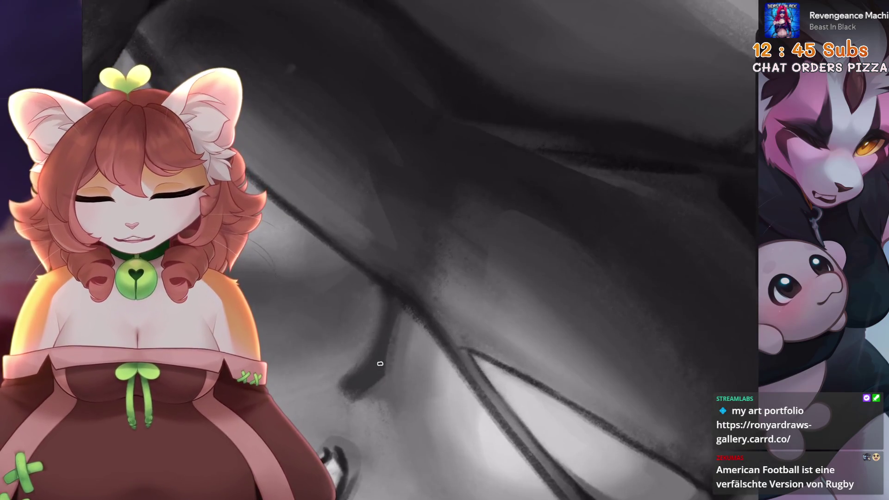
{"action": "left_click_drag", "start_coordinate": [380, 363], "coordinate": [390, 329]}
{"action": "key", "text": "ctrl+z"}
{"action": "left_click_drag", "start_coordinate": [379, 371], "coordinate": [394, 310]}
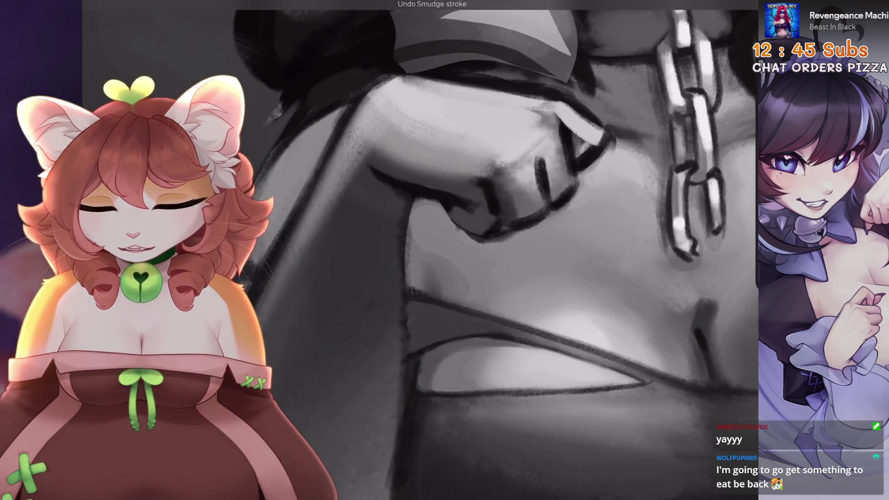
Shade beneath the raised fist and lighten the edge along the shoulder
{"action": "mouse_move", "coordinate": [441, 260]}
{"action": "left_mouse_down"}
{"action": "mouse_move", "coordinate": [437, 297]}
{"action": "mouse_move", "coordinate": [444, 303]}
{"action": "left_mouse_up"}
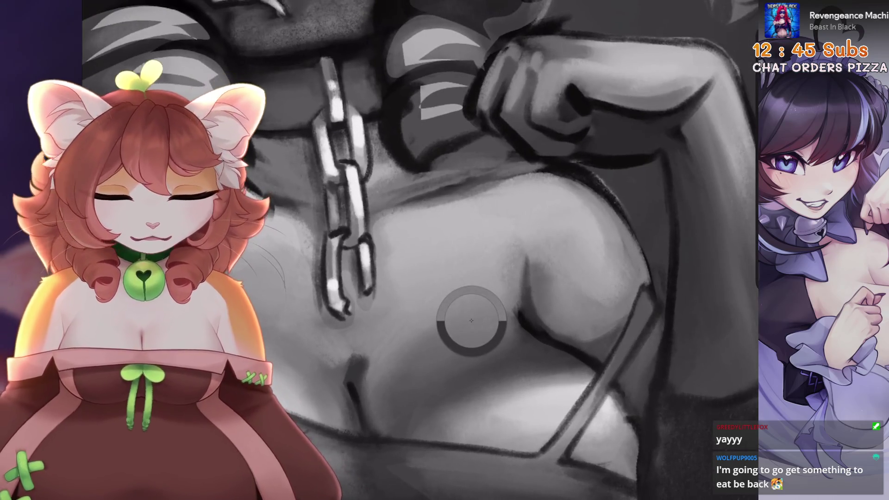
{"action": "left_click_drag", "start_coordinate": [516, 306], "coordinate": [514, 308]}
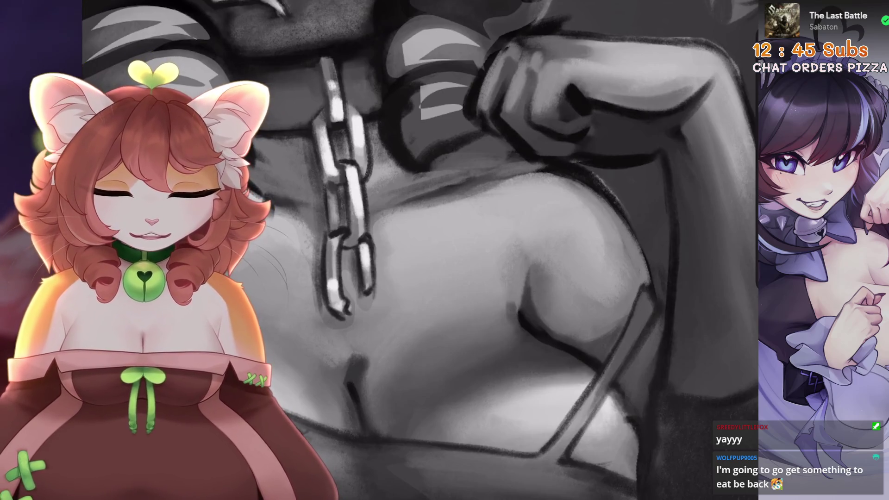
{"action": "scroll", "coordinate": [283, 239], "scroll_direction": "down", "scroll_amount": 1}
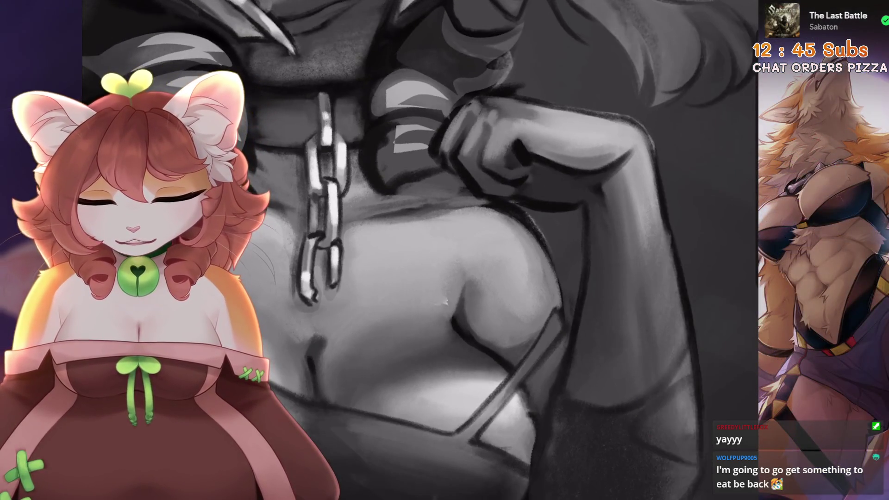
{"action": "left_click_drag", "start_coordinate": [432, 310], "coordinate": [394, 255]}
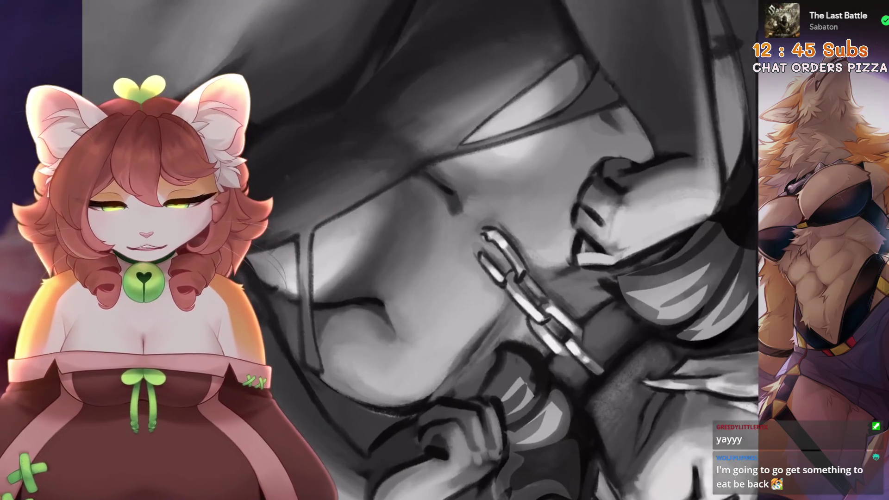
Smudge the shading near the mouth, then undo the last two paint strokes
{"action": "left_click_drag", "start_coordinate": [509, 278], "coordinate": [578, 195]}
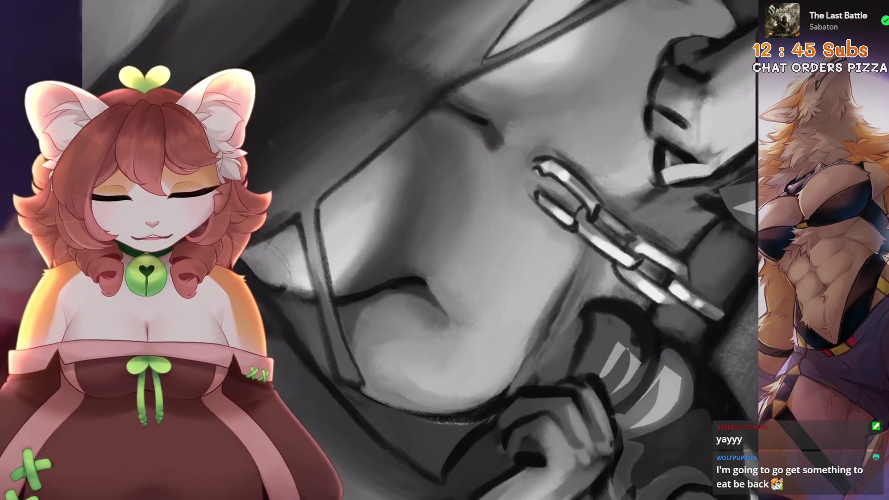
{"action": "left_click_drag", "start_coordinate": [451, 273], "coordinate": [486, 333]}
{"action": "key", "text": "ctrl+z"}
{"action": "left_click_drag", "start_coordinate": [457, 290], "coordinate": [484, 324]}
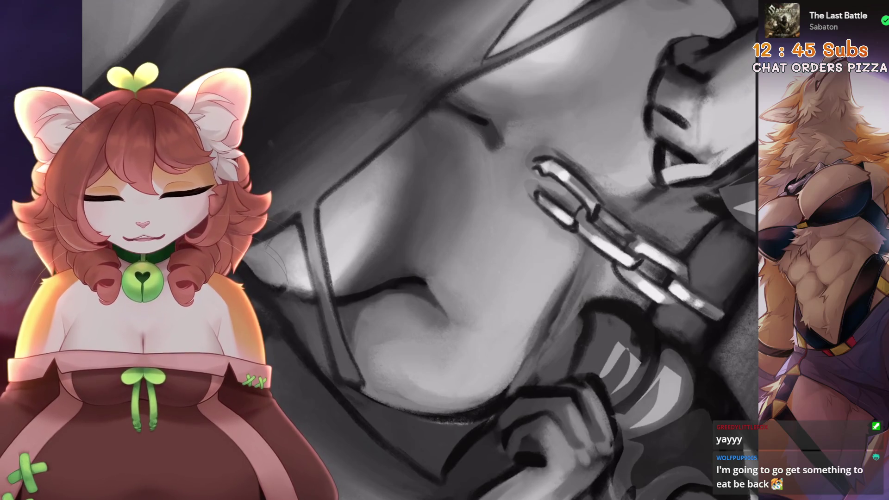
{"action": "mouse_move", "coordinate": [463, 250]}
{"action": "left_mouse_down"}
{"action": "mouse_move", "coordinate": [463, 301]}
{"action": "mouse_move", "coordinate": [463, 208]}
{"action": "mouse_move", "coordinate": [486, 176]}
{"action": "mouse_move", "coordinate": [546, 227]}
{"action": "left_mouse_up"}
{"action": "key", "text": "ctrl+z"}
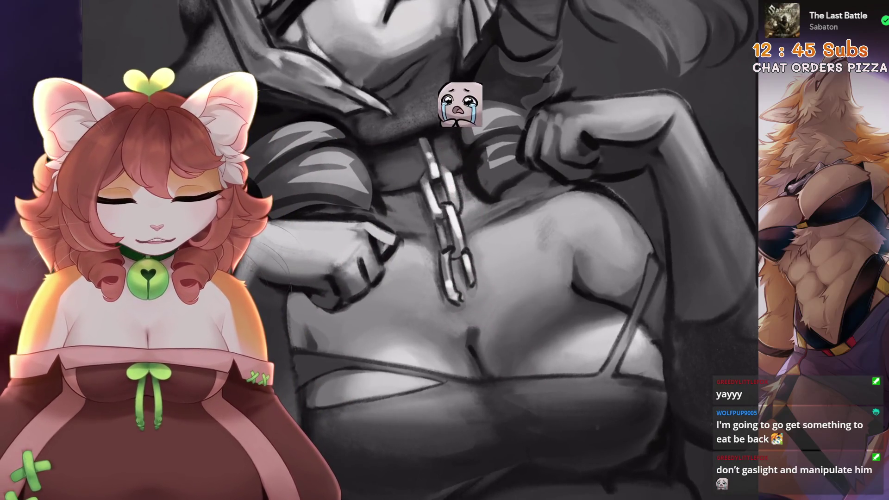
{"action": "key", "text": "ctrl+z"}
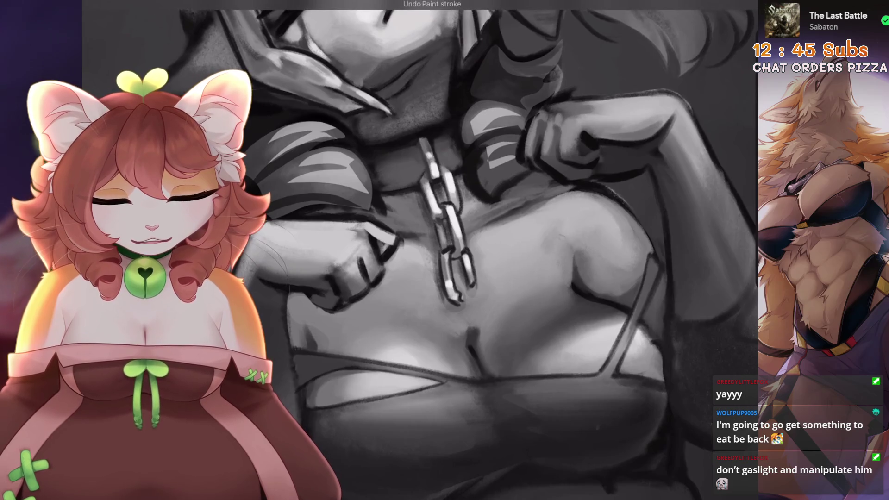
{"action": "scroll", "coordinate": [509, 250], "scroll_direction": "up", "scroll_amount": 2}
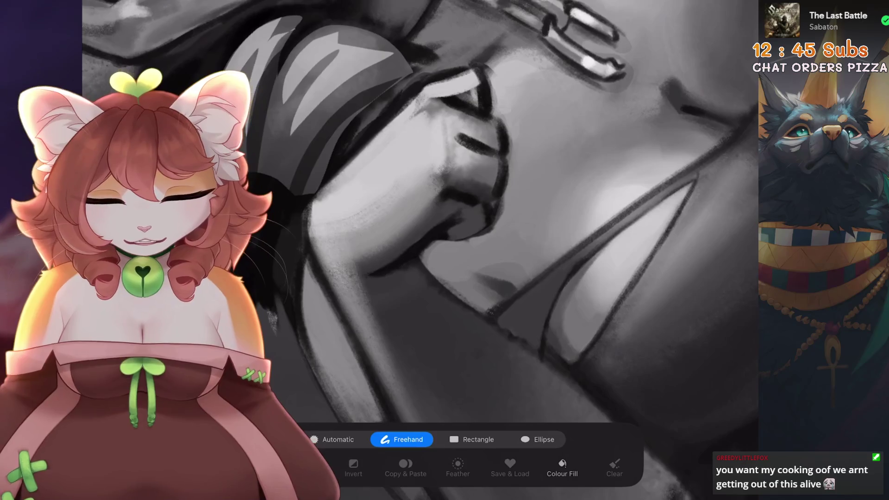
Select the fist and mouth freehand, pick the 6B Stift 2 sketching pencil, and undo a stroke
{"action": "left_click_drag", "start_coordinate": [581, 154], "coordinate": [500, 211]}
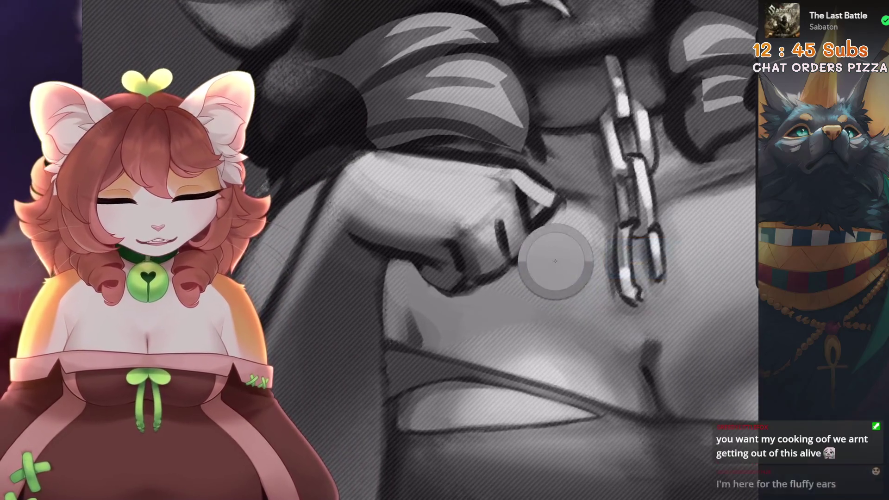
{"action": "left_click", "coordinate": [415, 329]}
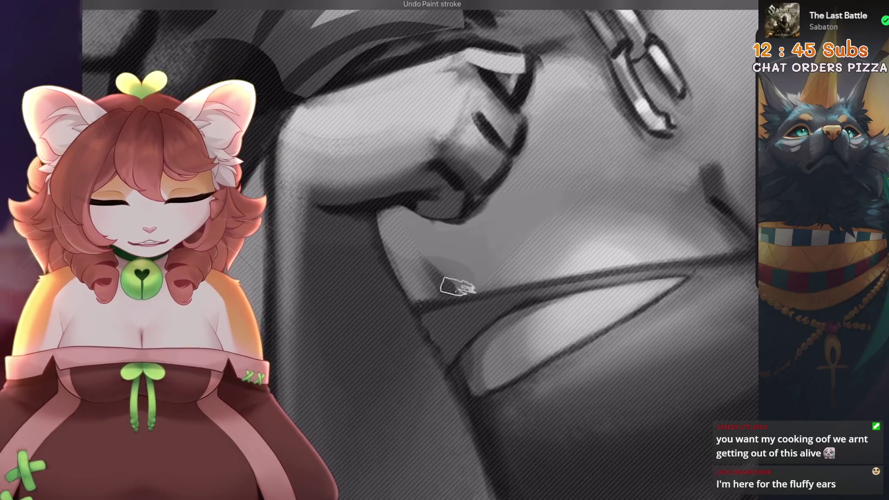
{"action": "key", "text": "ctrl+z"}
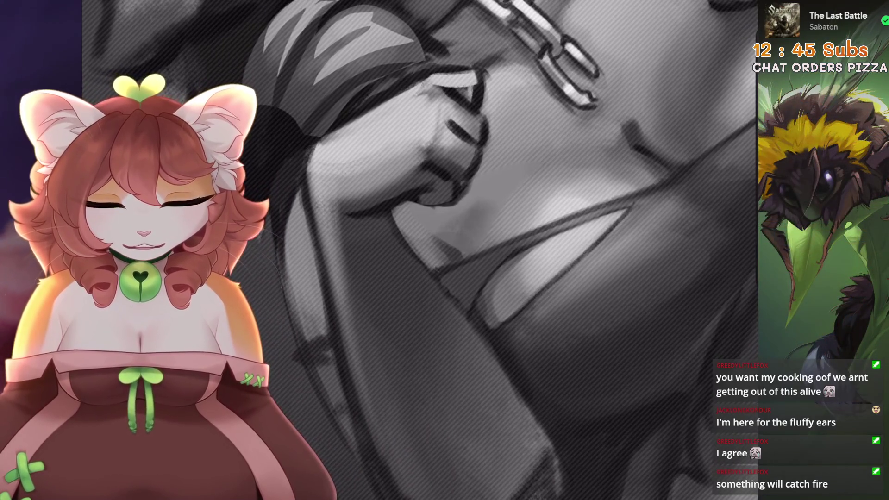
{"action": "scroll", "coordinate": [417, 250], "scroll_direction": "down", "scroll_amount": 5}
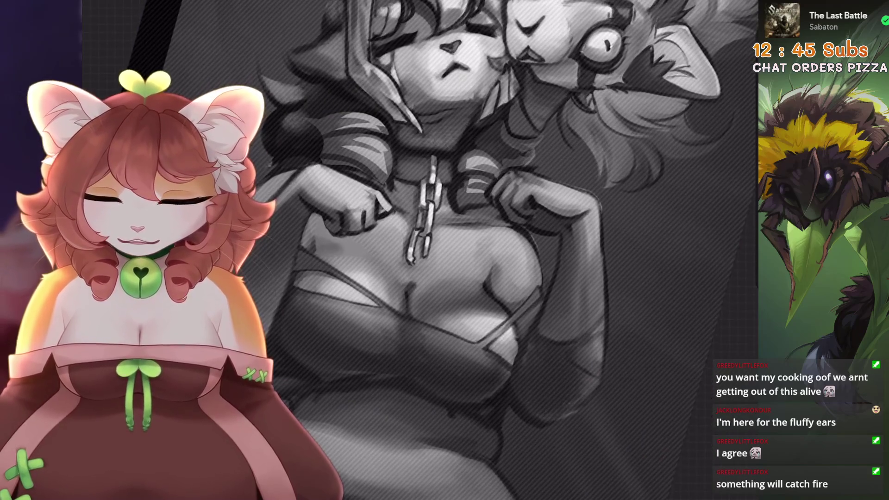
Zoom in closely on the chain links and undo two tiny stray marks on them
{"action": "scroll", "coordinate": [463, 250], "scroll_direction": "down", "scroll_amount": 3}
{"action": "scroll", "coordinate": [464, 250], "scroll_direction": "up", "scroll_amount": 4}
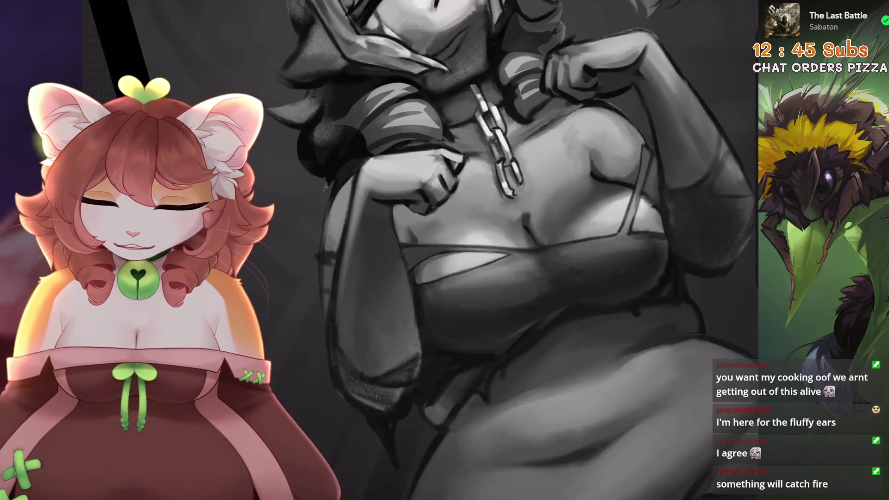
{"action": "scroll", "coordinate": [463, 250], "scroll_direction": "down", "scroll_amount": 3}
{"action": "scroll", "coordinate": [463, 250], "scroll_direction": "up", "scroll_amount": 5}
{"action": "scroll", "coordinate": [463, 273], "scroll_direction": "down", "scroll_amount": 3}
{"action": "scroll", "coordinate": [462, 273], "scroll_direction": "up", "scroll_amount": 4}
{"action": "scroll", "coordinate": [537, 226], "scroll_direction": "up", "scroll_amount": 3}
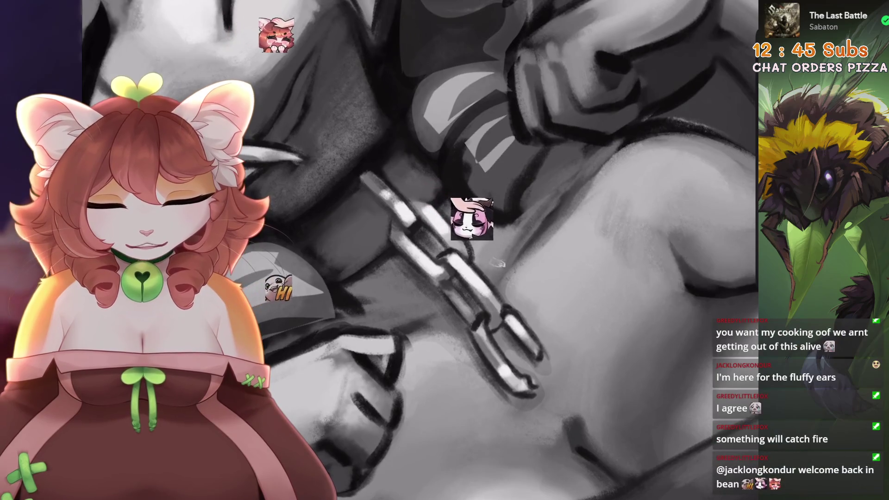
{"action": "scroll", "coordinate": [499, 237], "scroll_direction": "down", "scroll_amount": 3}
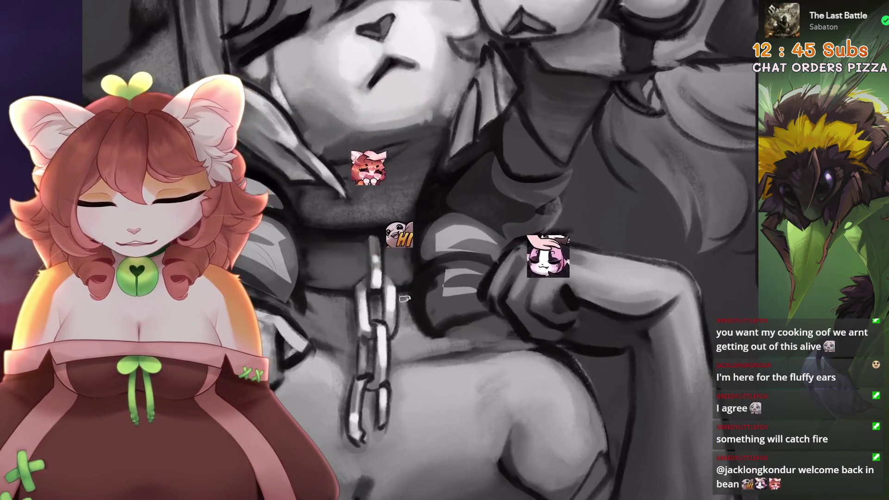
{"action": "scroll", "coordinate": [374, 344], "scroll_direction": "up", "scroll_amount": 2}
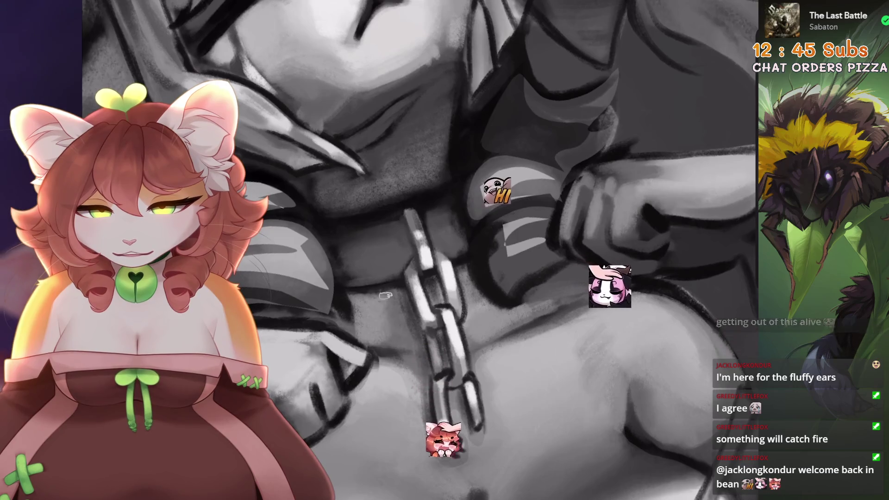
{"action": "scroll", "coordinate": [436, 287], "scroll_direction": "up", "scroll_amount": 3}
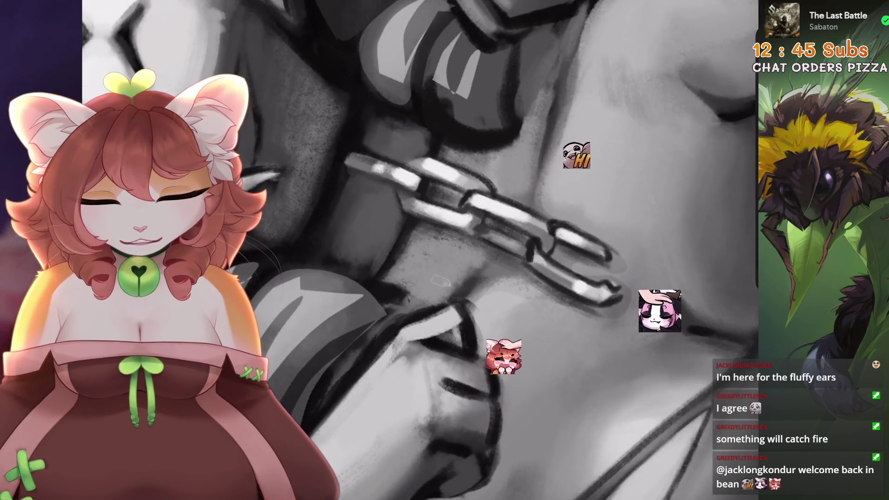
{"action": "scroll", "coordinate": [438, 287], "scroll_direction": "up", "scroll_amount": 1}
{"action": "scroll", "coordinate": [447, 287], "scroll_direction": "up", "scroll_amount": 1}
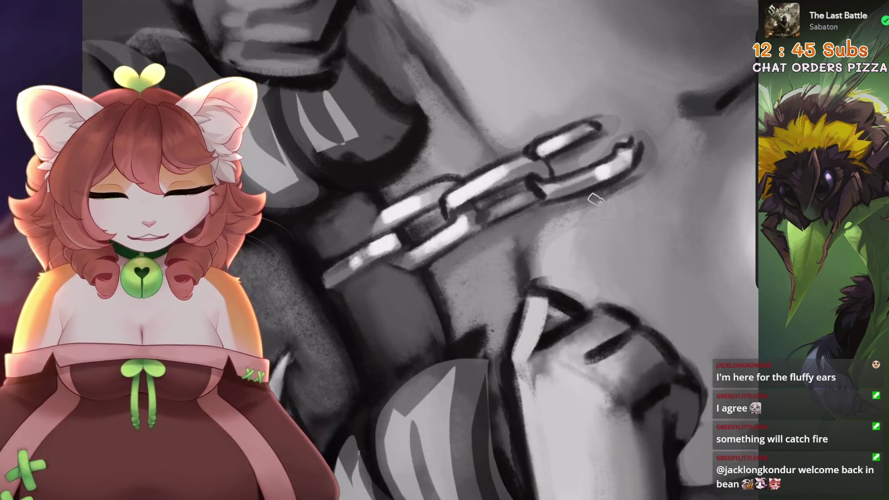
{"action": "scroll", "coordinate": [445, 250], "scroll_direction": "down", "scroll_amount": 1}
{"action": "key", "text": "ctrl+z"}
{"action": "scroll", "coordinate": [444, 250], "scroll_direction": "down", "scroll_amount": 1}
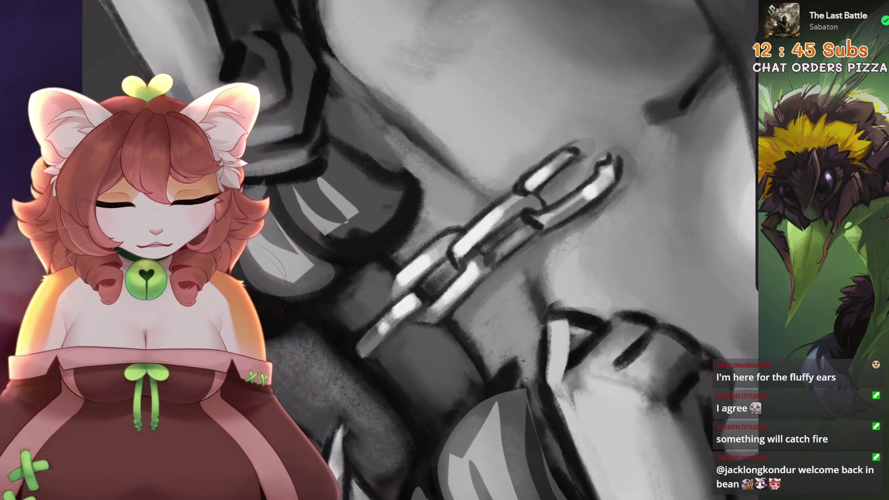
{"action": "key", "text": "ctrl+z"}
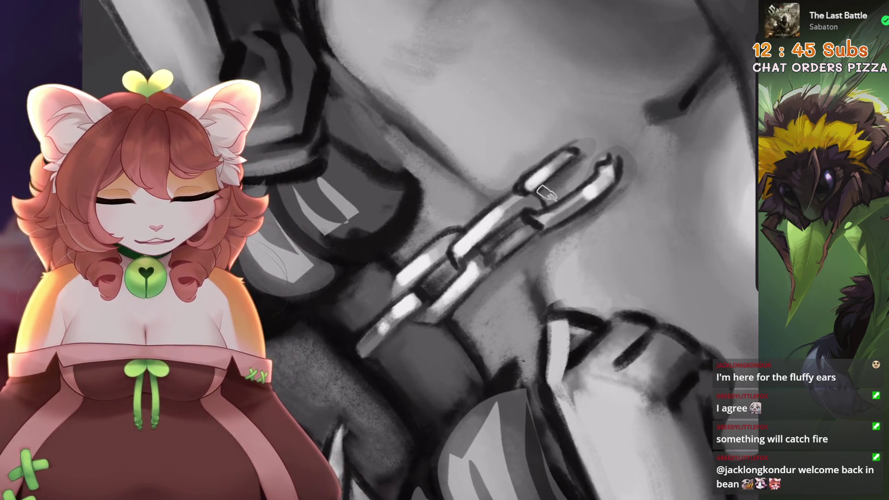
Zoom out to review the highlighted chain against the belly and hips
{"action": "scroll", "coordinate": [519, 250], "scroll_direction": "up", "scroll_amount": 1}
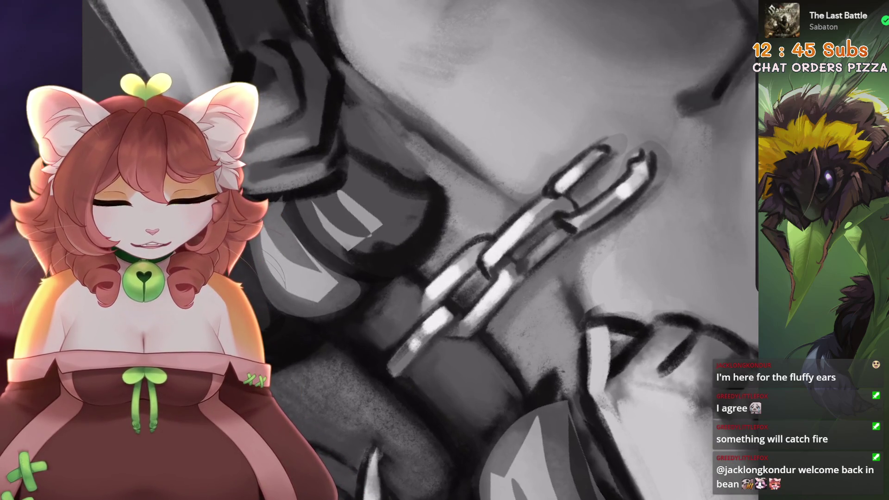
{"action": "scroll", "coordinate": [462, 291], "scroll_direction": "down", "scroll_amount": 1}
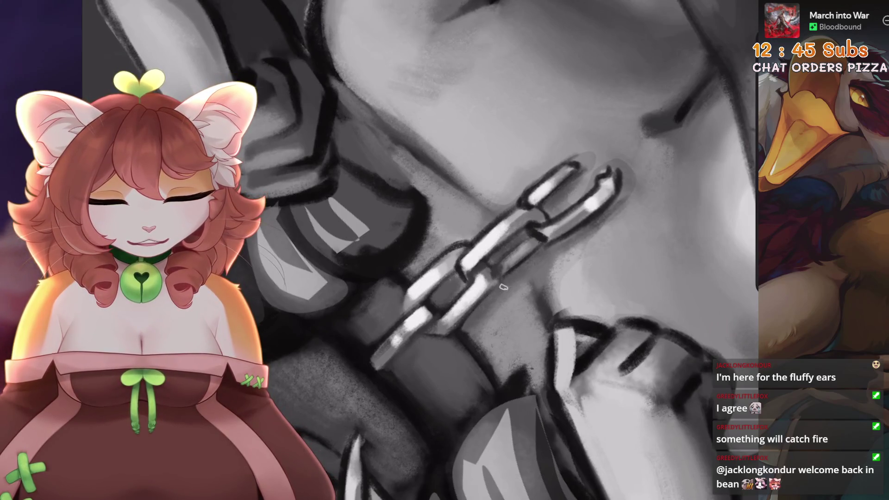
{"action": "scroll", "coordinate": [490, 314], "scroll_direction": "down", "scroll_amount": 1}
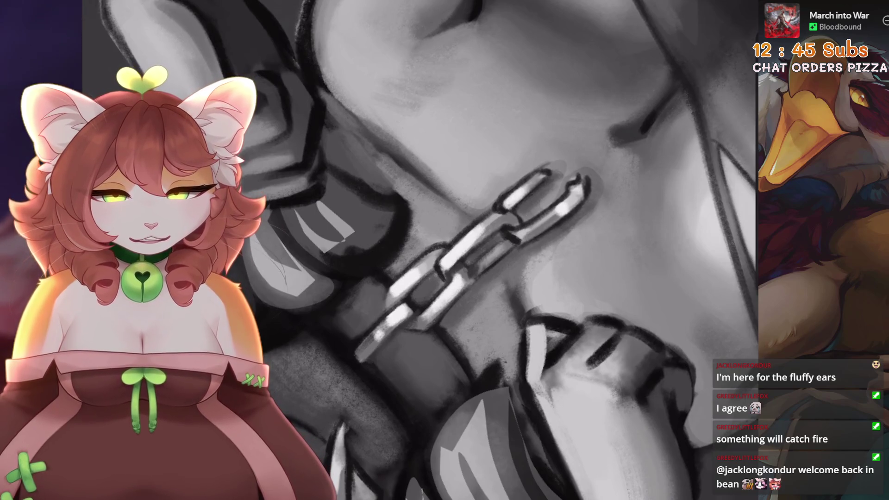
{"action": "scroll", "coordinate": [556, 185], "scroll_direction": "down", "scroll_amount": 2}
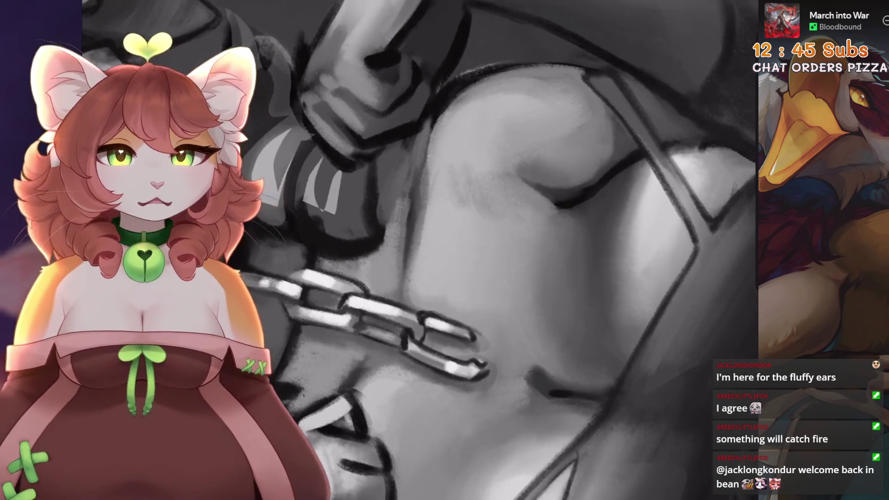
{"action": "scroll", "coordinate": [417, 250], "scroll_direction": "up", "scroll_amount": 2}
{"action": "scroll", "coordinate": [417, 250], "scroll_direction": "down", "scroll_amount": 2}
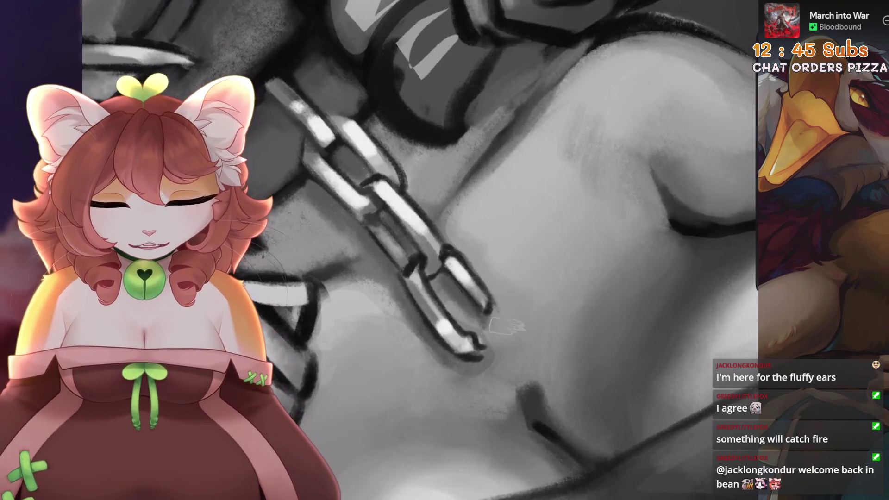
{"action": "scroll", "coordinate": [417, 250], "scroll_direction": "down", "scroll_amount": 2}
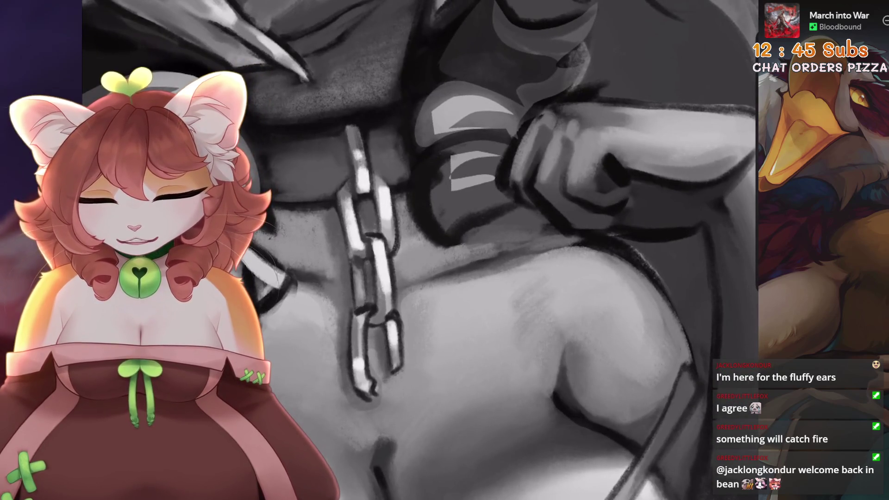
{"action": "scroll", "coordinate": [417, 250], "scroll_direction": "down", "scroll_amount": 3}
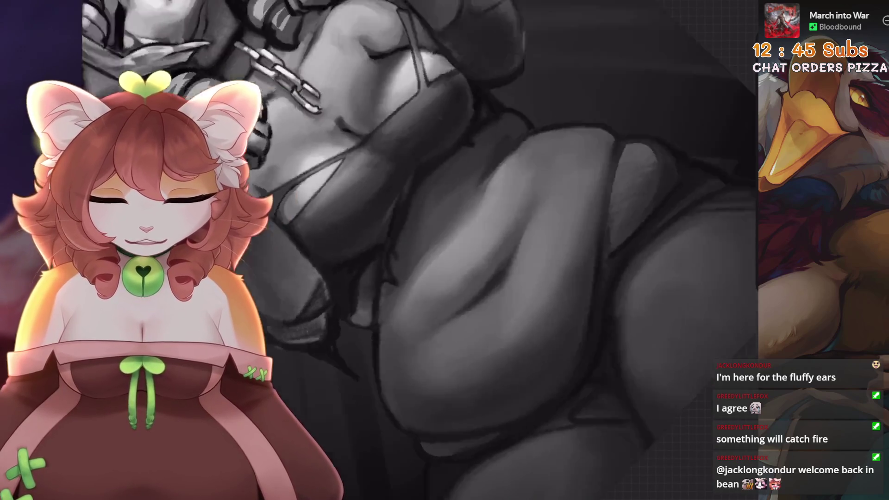
Zoom in and out around the belly and thigh curves to inspect the shading
{"action": "scroll", "coordinate": [556, 182], "scroll_direction": "down", "scroll_amount": 3}
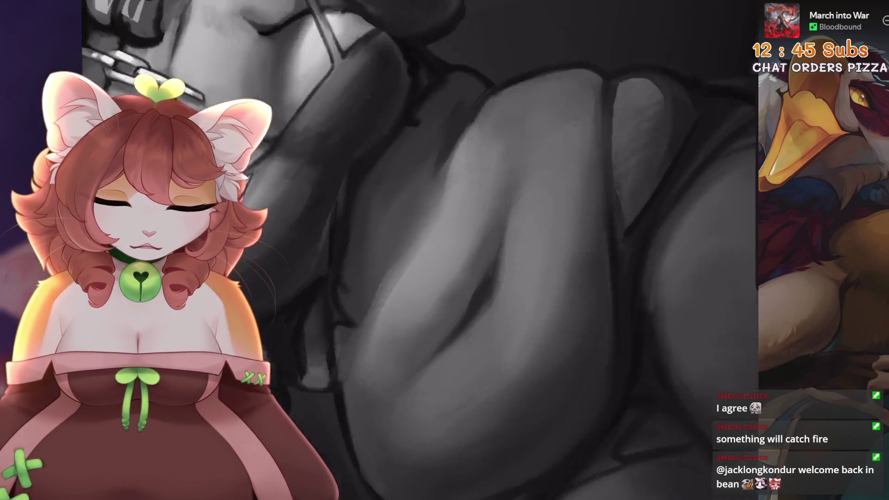
{"action": "scroll", "coordinate": [462, 312], "scroll_direction": "up", "scroll_amount": 3}
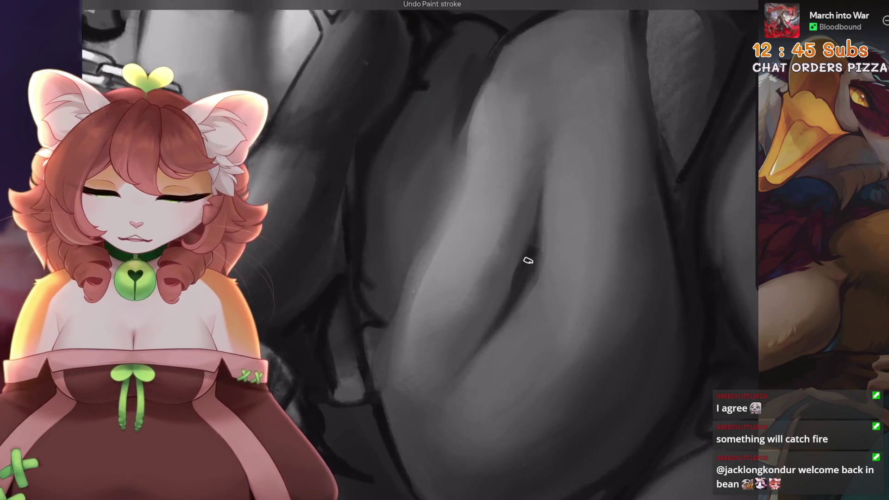
{"action": "scroll", "coordinate": [532, 248], "scroll_direction": "down", "scroll_amount": 3}
{"action": "scroll", "coordinate": [532, 248], "scroll_direction": "up", "scroll_amount": 3}
{"action": "scroll", "coordinate": [516, 232], "scroll_direction": "up", "scroll_amount": 3}
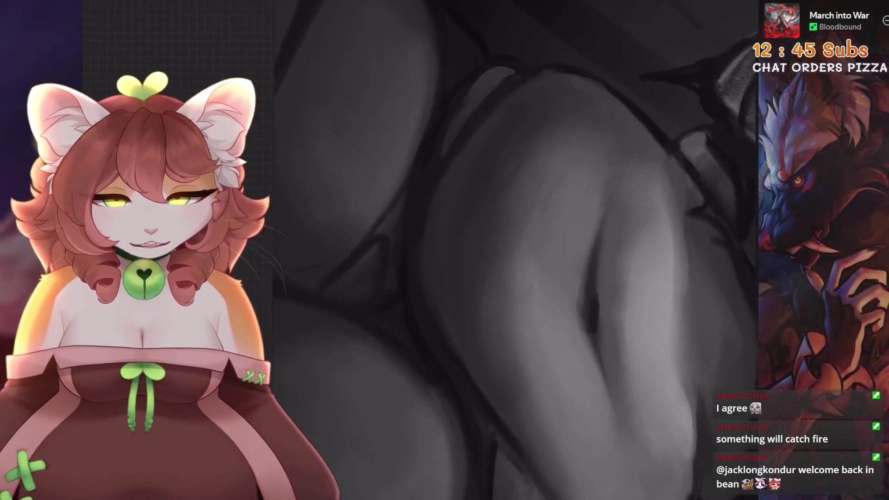
{"action": "scroll", "coordinate": [506, 248], "scroll_direction": "down", "scroll_amount": 3}
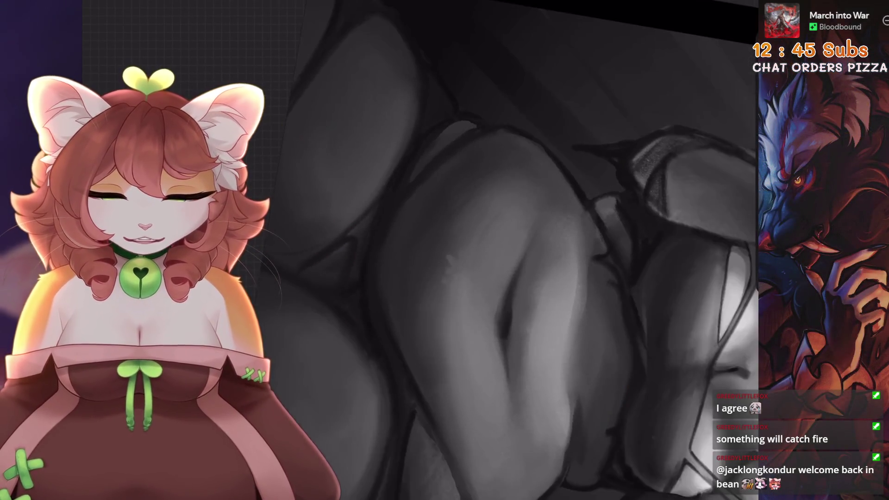
{"action": "scroll", "coordinate": [507, 248], "scroll_direction": "up", "scroll_amount": 2}
{"action": "scroll", "coordinate": [522, 258], "scroll_direction": "up", "scroll_amount": 3}
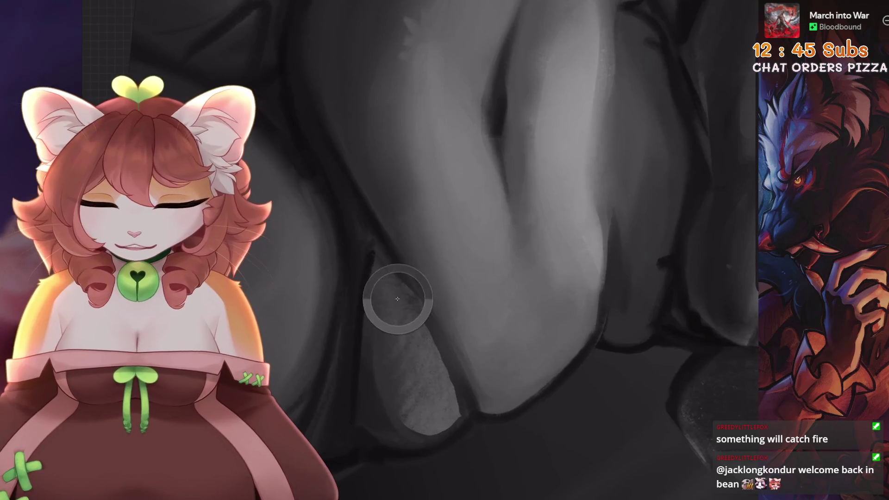
{"action": "scroll", "coordinate": [397, 298], "scroll_direction": "up", "scroll_amount": 3}
{"action": "scroll", "coordinate": [506, 254], "scroll_direction": "down", "scroll_amount": 2}
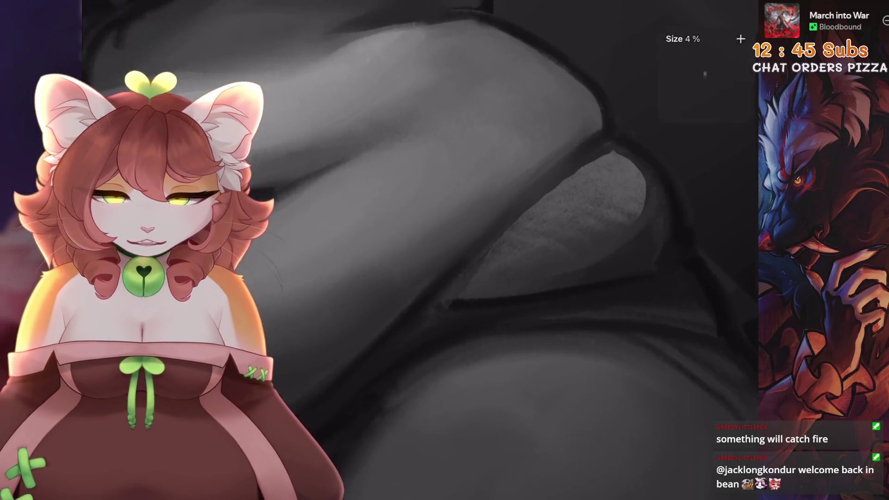
{"action": "scroll", "coordinate": [410, 312], "scroll_direction": "down", "scroll_amount": 1}
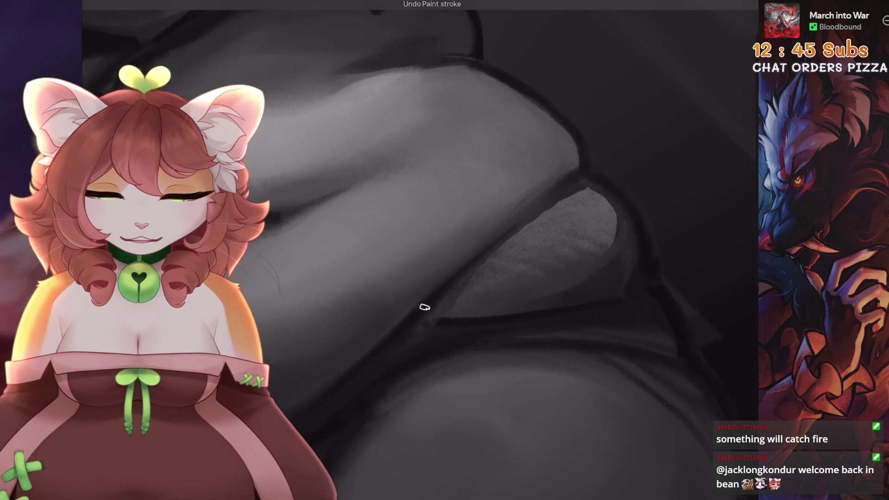
{"action": "scroll", "coordinate": [500, 240], "scroll_direction": "down", "scroll_amount": 5}
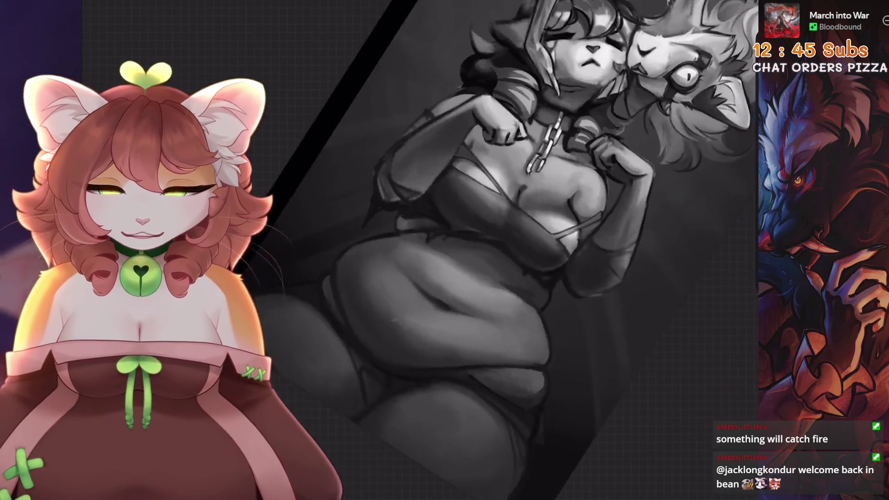
{"action": "scroll", "coordinate": [417, 232], "scroll_direction": "up", "scroll_amount": 5}
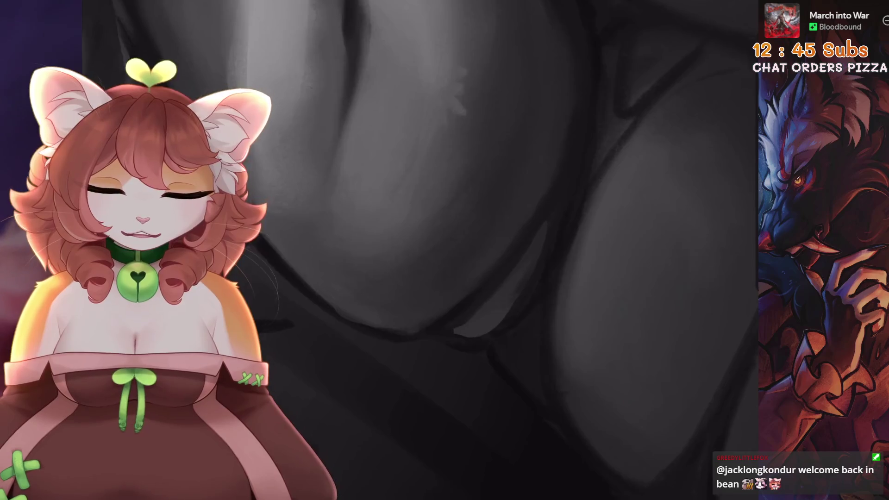
{"action": "scroll", "coordinate": [510, 209], "scroll_direction": "down", "scroll_amount": 3}
{"action": "scroll", "coordinate": [566, 193], "scroll_direction": "up", "scroll_amount": 3}
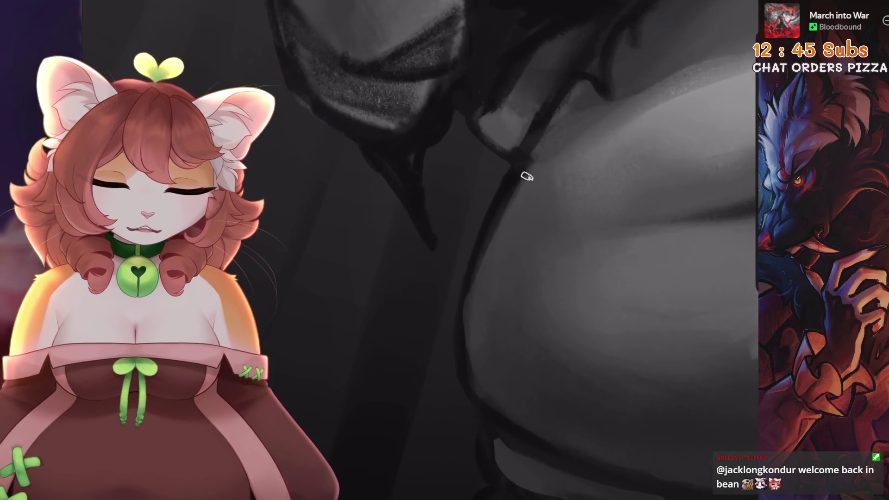
{"action": "scroll", "coordinate": [474, 377], "scroll_direction": "down", "scroll_amount": 3}
{"action": "scroll", "coordinate": [474, 377], "scroll_direction": "up", "scroll_amount": 3}
{"action": "scroll", "coordinate": [435, 357], "scroll_direction": "up", "scroll_amount": 1}
{"action": "scroll", "coordinate": [548, 316], "scroll_direction": "down", "scroll_amount": 3}
{"action": "scroll", "coordinate": [548, 317], "scroll_direction": "up", "scroll_amount": 3}
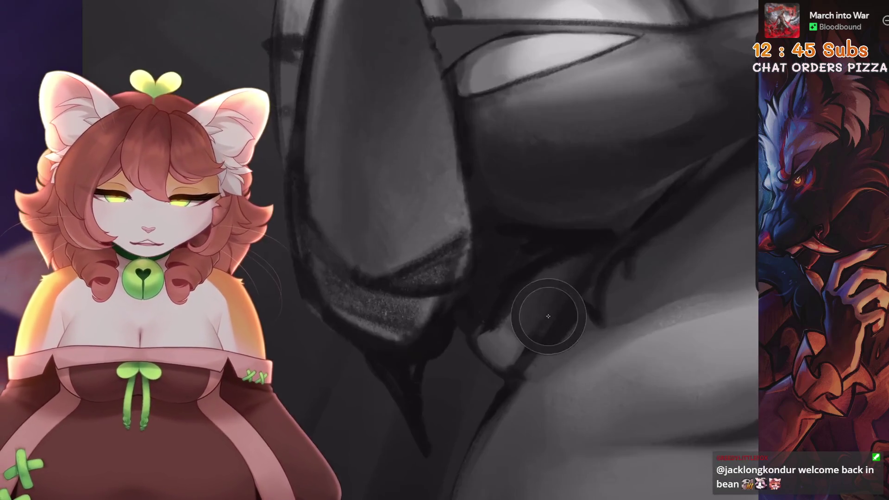
{"action": "scroll", "coordinate": [548, 316], "scroll_direction": "down", "scroll_amount": 2}
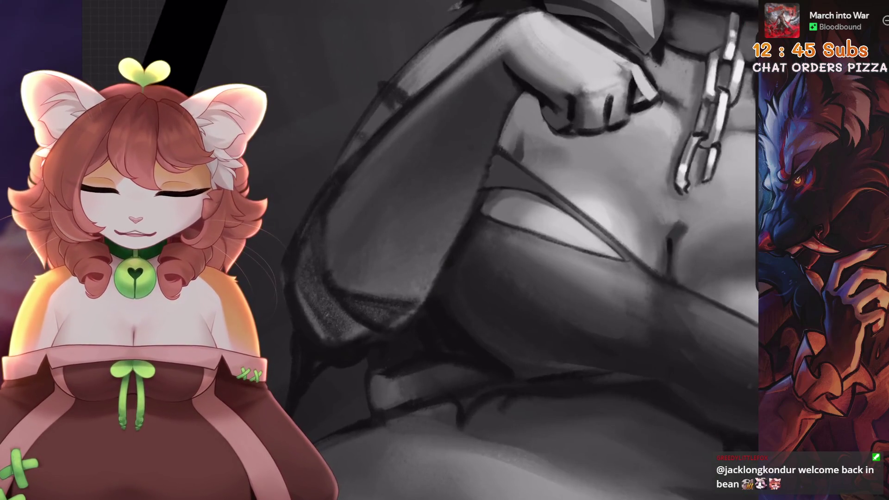
{"action": "scroll", "coordinate": [491, 328], "scroll_direction": "up", "scroll_amount": 2}
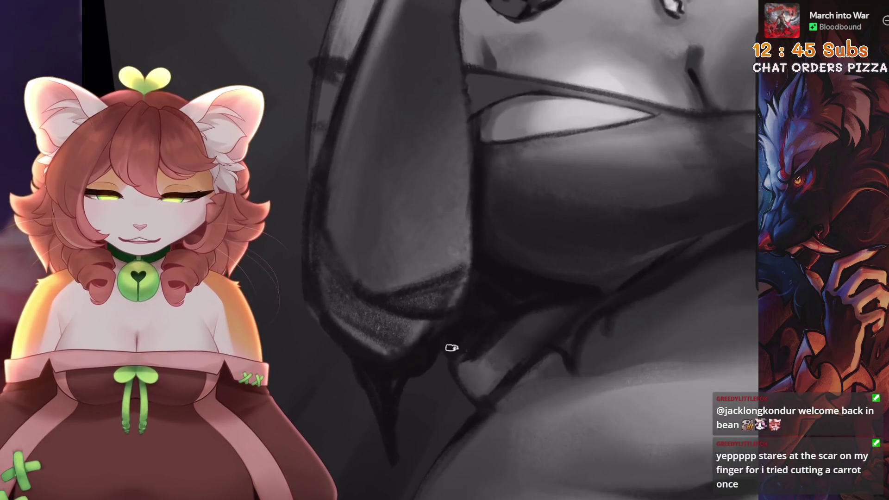
{"action": "scroll", "coordinate": [457, 339], "scroll_direction": "down", "scroll_amount": 2}
{"action": "scroll", "coordinate": [457, 339], "scroll_direction": "up", "scroll_amount": 2}
Enlarge the brush to 9% and soften the crease where the belly meets the hip
{"action": "key", "text": "bracketleft"}
{"action": "scroll", "coordinate": [457, 339], "scroll_direction": "up", "scroll_amount": 1}
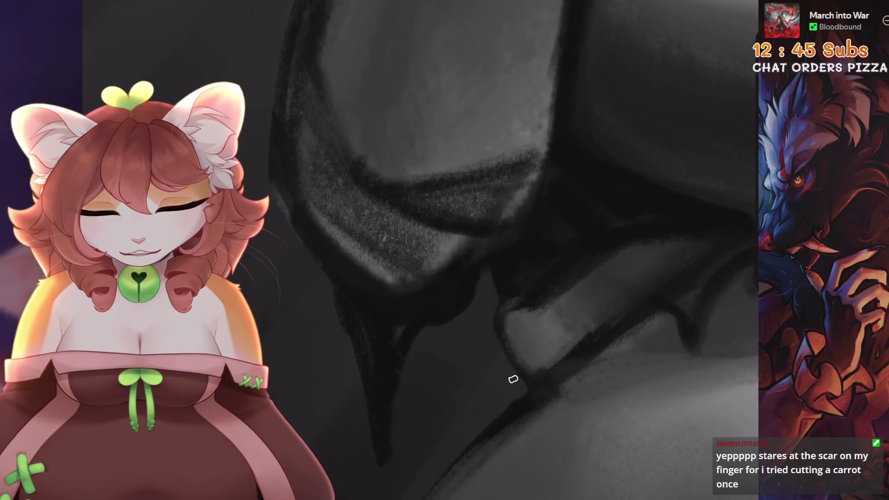
{"action": "scroll", "coordinate": [504, 368], "scroll_direction": "down", "scroll_amount": 3}
{"action": "scroll", "coordinate": [504, 368], "scroll_direction": "up", "scroll_amount": 3}
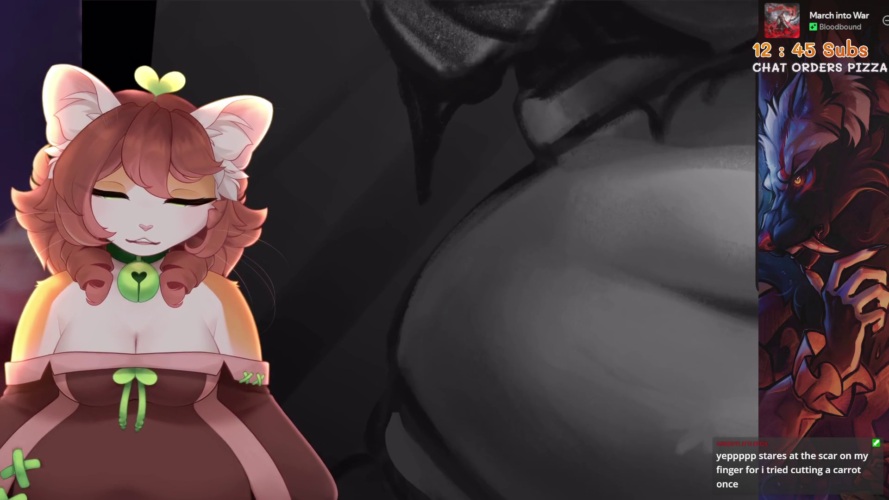
{"action": "scroll", "coordinate": [391, 312], "scroll_direction": "up", "scroll_amount": 2}
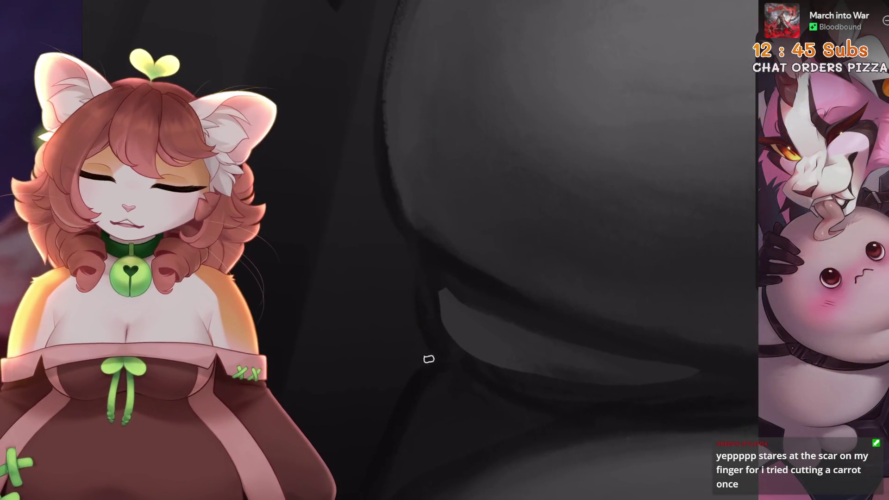
{"action": "scroll", "coordinate": [423, 356], "scroll_direction": "down", "scroll_amount": 3}
{"action": "scroll", "coordinate": [423, 356], "scroll_direction": "up", "scroll_amount": 3}
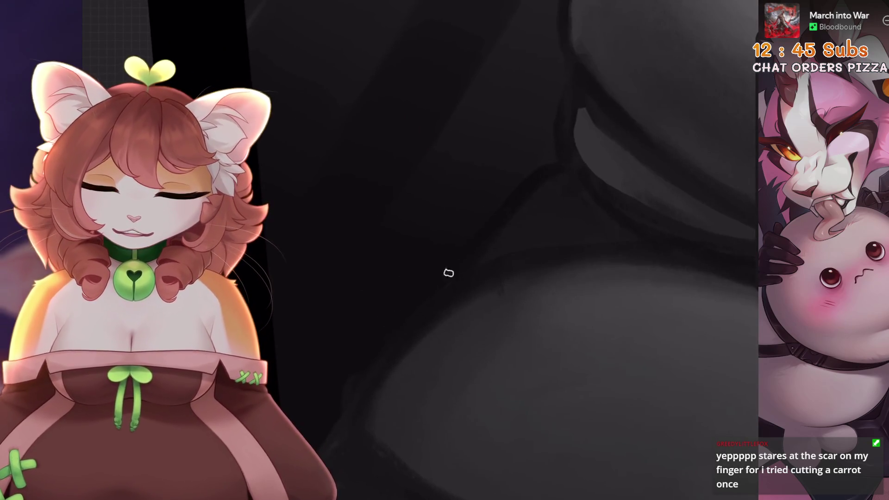
{"action": "scroll", "coordinate": [509, 278], "scroll_direction": "down", "scroll_amount": 2}
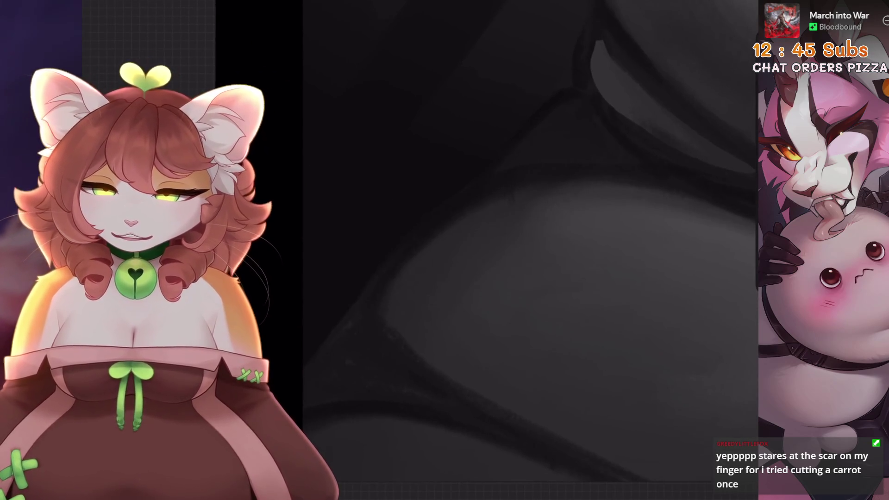
{"action": "scroll", "coordinate": [410, 262], "scroll_direction": "up", "scroll_amount": 1}
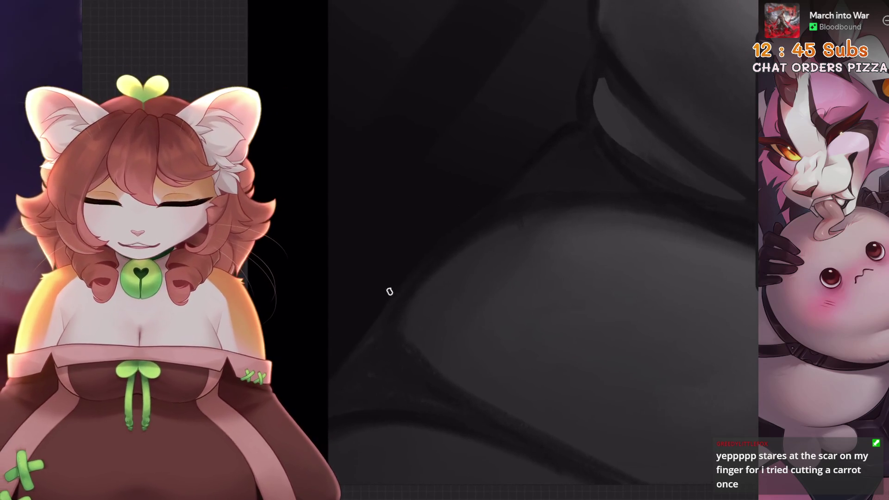
{"action": "scroll", "coordinate": [542, 241], "scroll_direction": "down", "scroll_amount": 2}
{"action": "scroll", "coordinate": [541, 241], "scroll_direction": "up", "scroll_amount": 2}
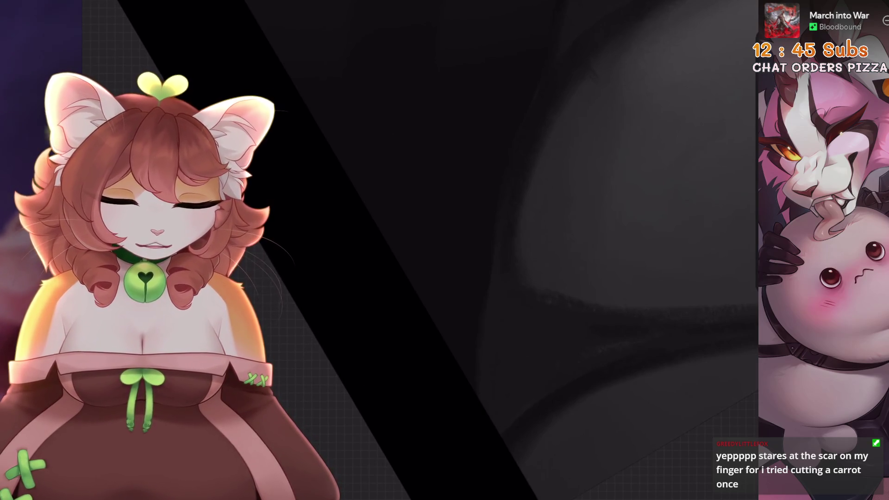
Undo the fresh paint stroke near the belly-thigh crease
{"action": "scroll", "coordinate": [509, 259], "scroll_direction": "down", "scroll_amount": 2}
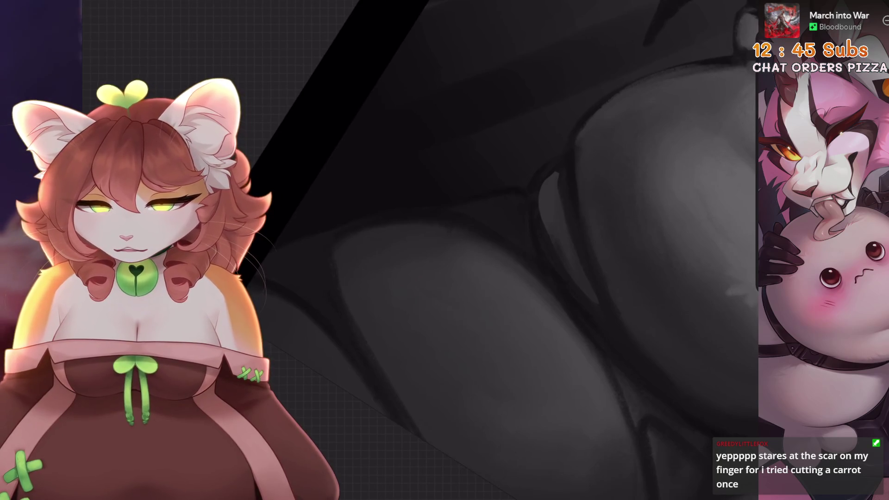
{"action": "scroll", "coordinate": [392, 414], "scroll_direction": "up", "scroll_amount": 2}
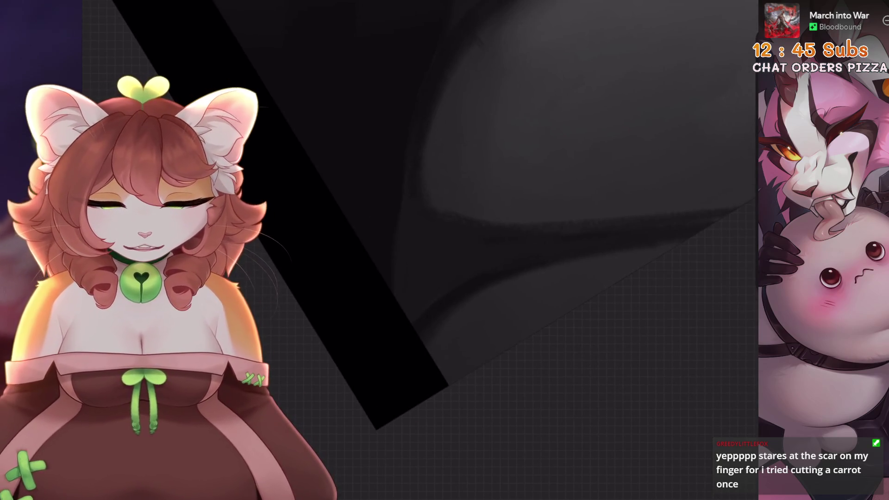
{"action": "scroll", "coordinate": [461, 298], "scroll_direction": "up", "scroll_amount": 2}
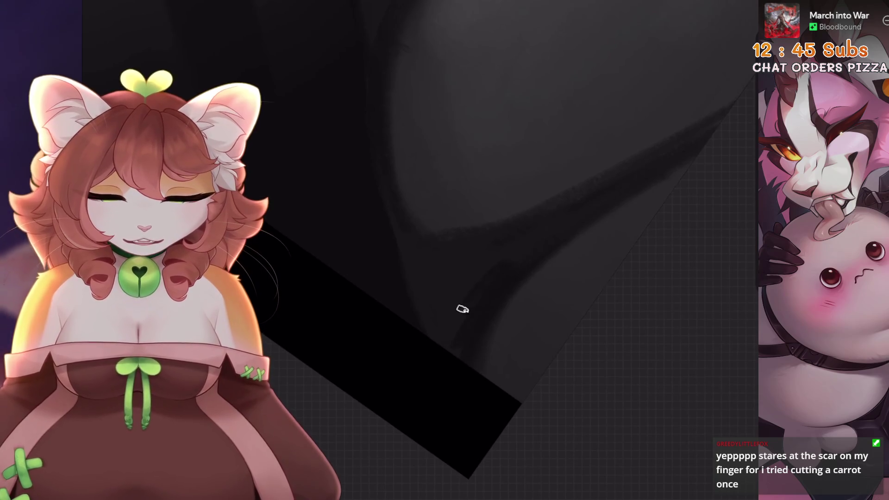
{"action": "scroll", "coordinate": [463, 310], "scroll_direction": "up", "scroll_amount": 1}
{"action": "scroll", "coordinate": [475, 268], "scroll_direction": "up", "scroll_amount": 2}
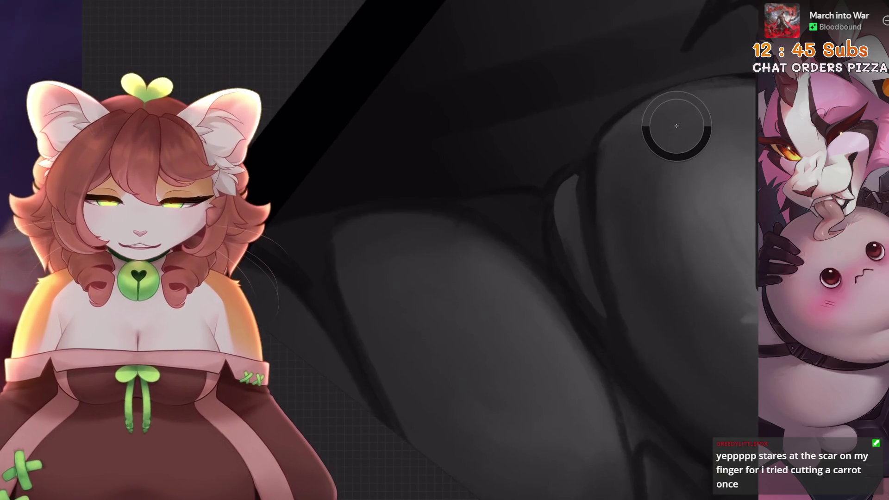
{"action": "scroll", "coordinate": [367, 359], "scroll_direction": "up", "scroll_amount": 1}
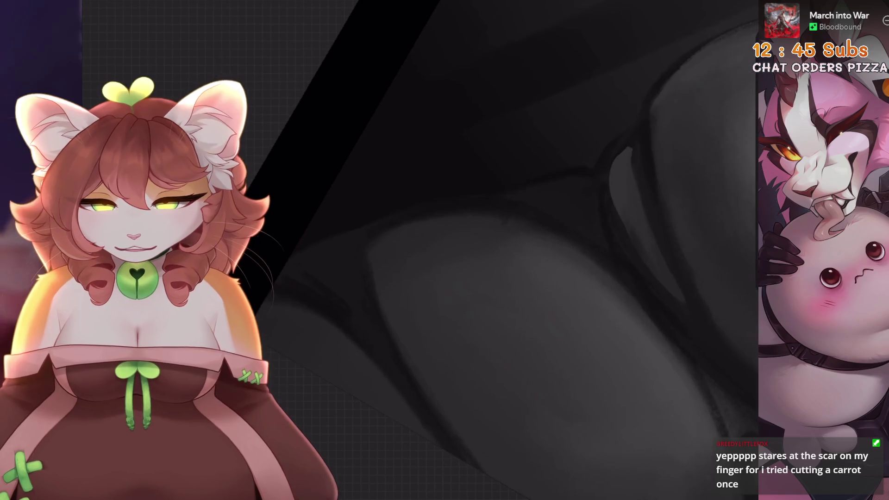
{"action": "key", "text": "ctrl+z"}
Rotate and pan the canvas to inspect the remaining soft grey shading at the crease
{"action": "left_click_drag", "start_coordinate": [445, 419], "coordinate": [429, 351]}
{"action": "scroll", "coordinate": [419, 250], "scroll_direction": "up", "scroll_amount": 2}
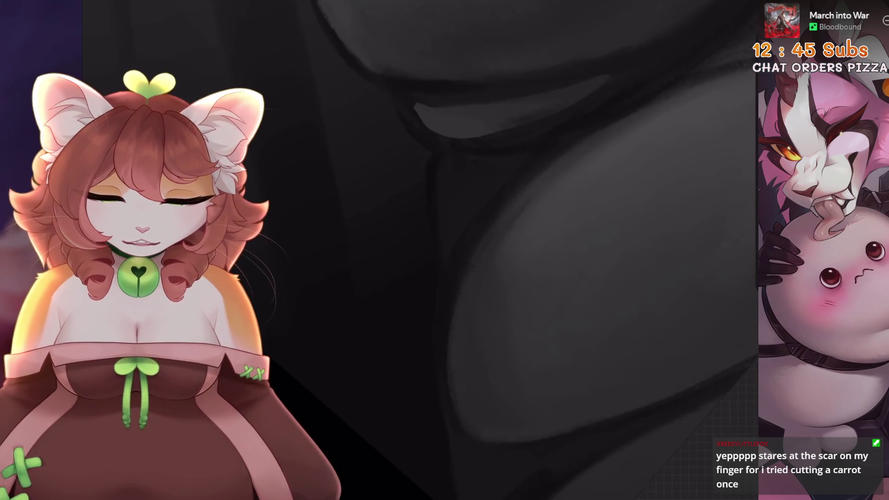
{"action": "scroll", "coordinate": [532, 251], "scroll_direction": "up", "scroll_amount": 2}
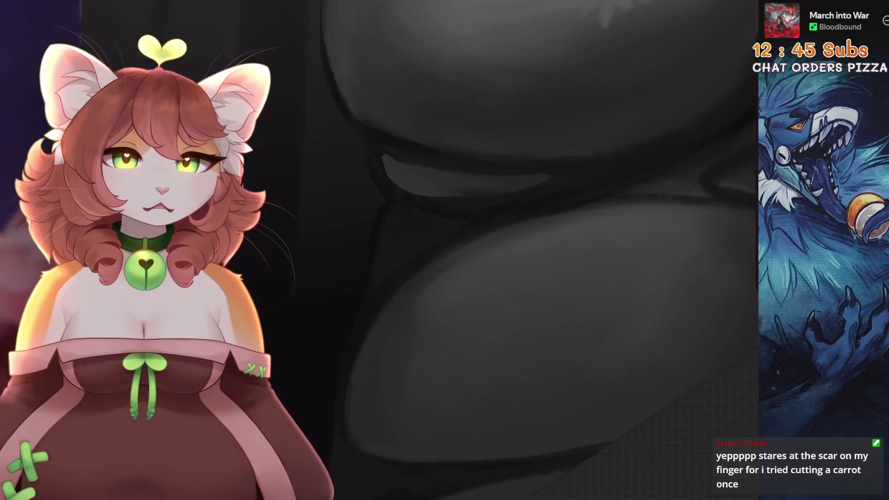
{"action": "scroll", "coordinate": [533, 250], "scroll_direction": "up", "scroll_amount": 1}
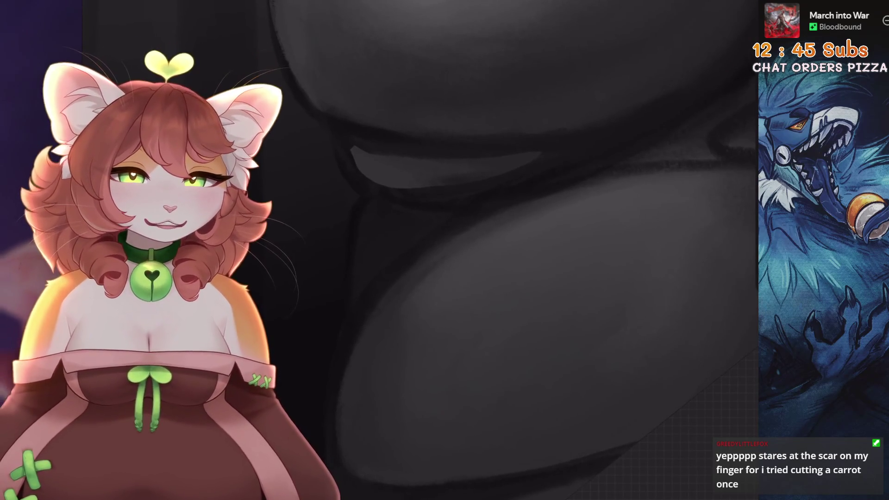
{"action": "scroll", "coordinate": [533, 250], "scroll_direction": "up", "scroll_amount": 1}
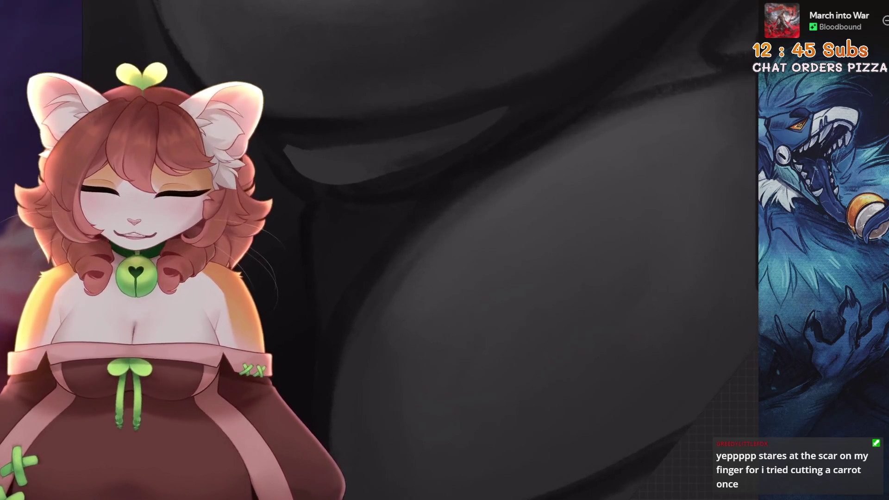
{"action": "scroll", "coordinate": [533, 250], "scroll_direction": "up", "scroll_amount": 1}
{"action": "scroll", "coordinate": [381, 327], "scroll_direction": "down", "scroll_amount": 1}
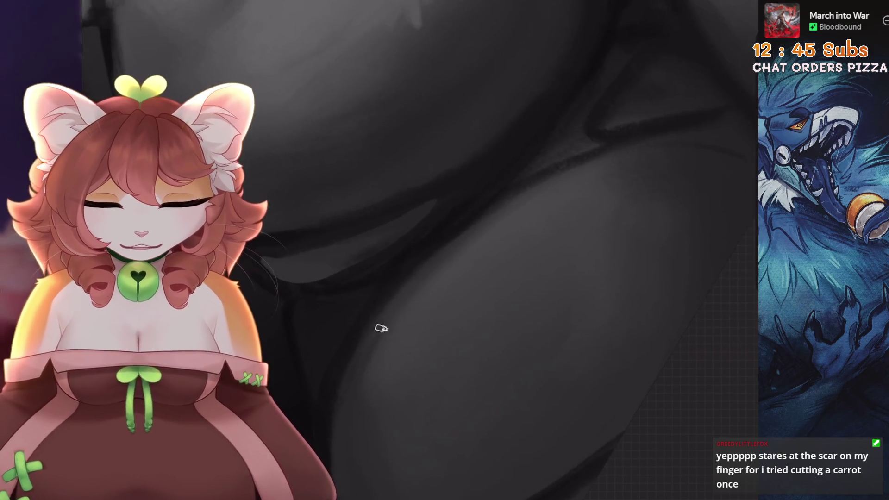
{"action": "scroll", "coordinate": [554, 184], "scroll_direction": "down", "scroll_amount": 1}
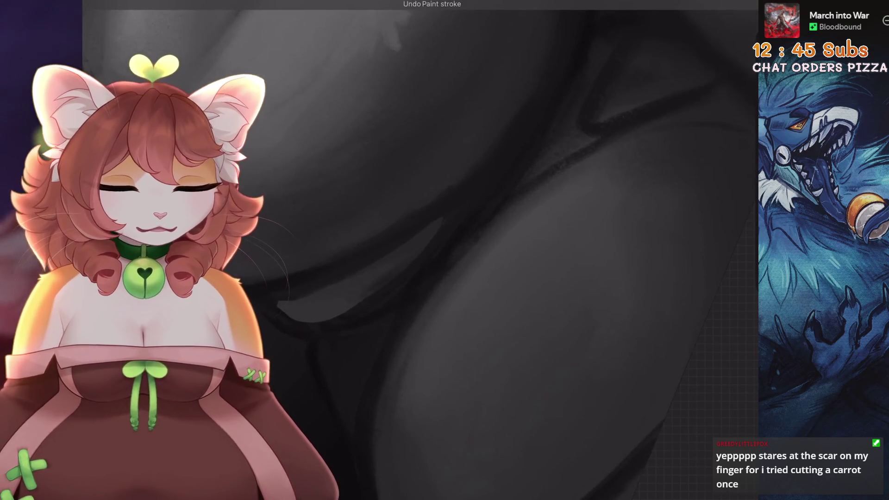
Turn the canvas more upright and undo the last paint stroke on the belly
{"action": "scroll", "coordinate": [558, 190], "scroll_direction": "down", "scroll_amount": 1}
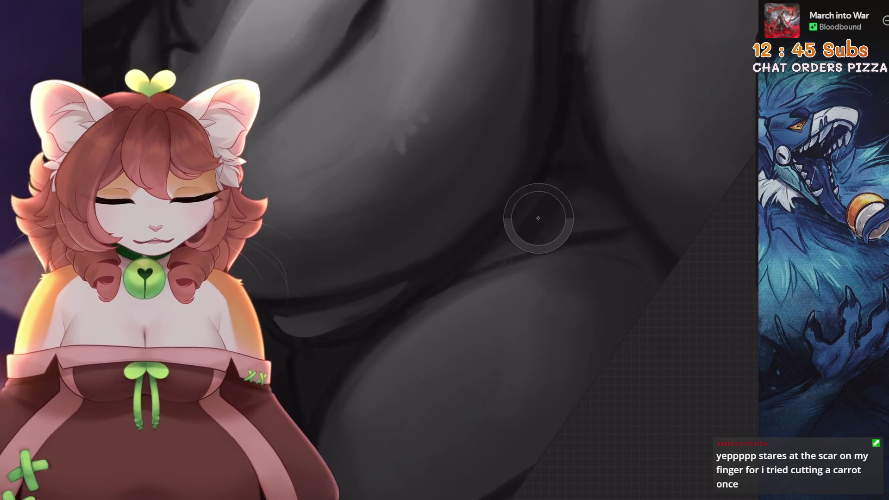
{"action": "left_click_drag", "start_coordinate": [487, 259], "coordinate": [473, 278]}
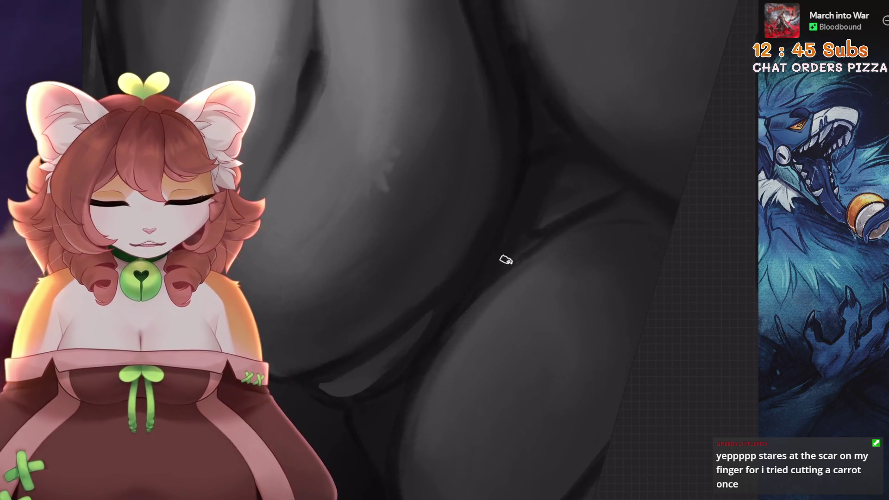
{"action": "scroll", "coordinate": [491, 273], "scroll_direction": "down", "scroll_amount": 5}
{"action": "scroll", "coordinate": [492, 272], "scroll_direction": "up", "scroll_amount": 5}
{"action": "scroll", "coordinate": [518, 251], "scroll_direction": "up", "scroll_amount": 3}
{"action": "scroll", "coordinate": [472, 301], "scroll_direction": "down", "scroll_amount": 3}
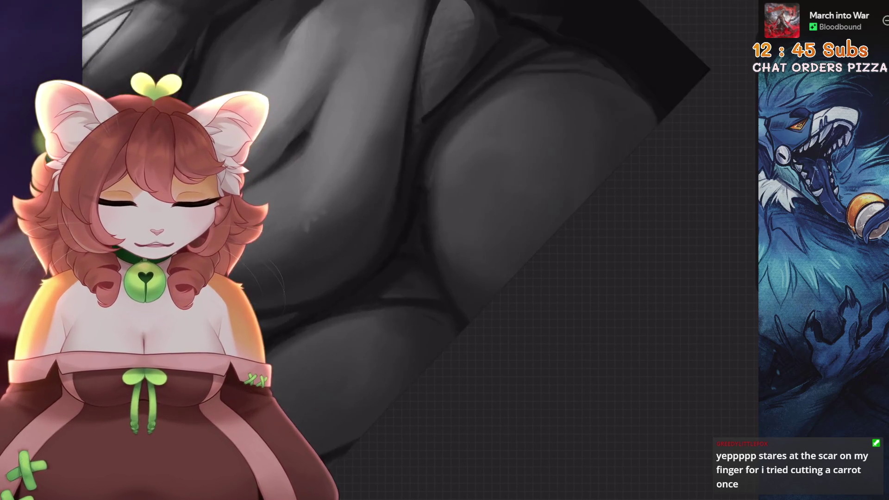
{"action": "scroll", "coordinate": [473, 301], "scroll_direction": "up", "scroll_amount": 3}
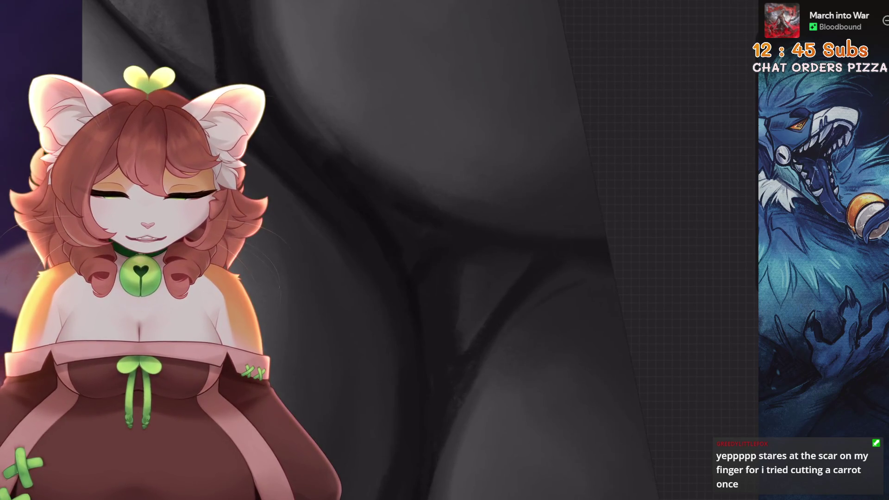
{"action": "key", "text": "ctrl+z"}
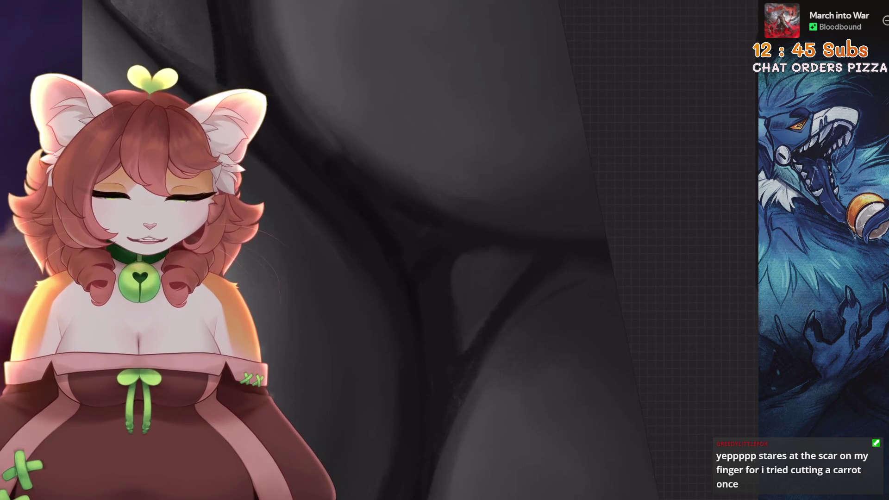
Undo two more paint strokes on the belly and leg shading
{"action": "scroll", "coordinate": [463, 250], "scroll_direction": "down", "scroll_amount": 4}
{"action": "key", "text": "ctrl+z"}
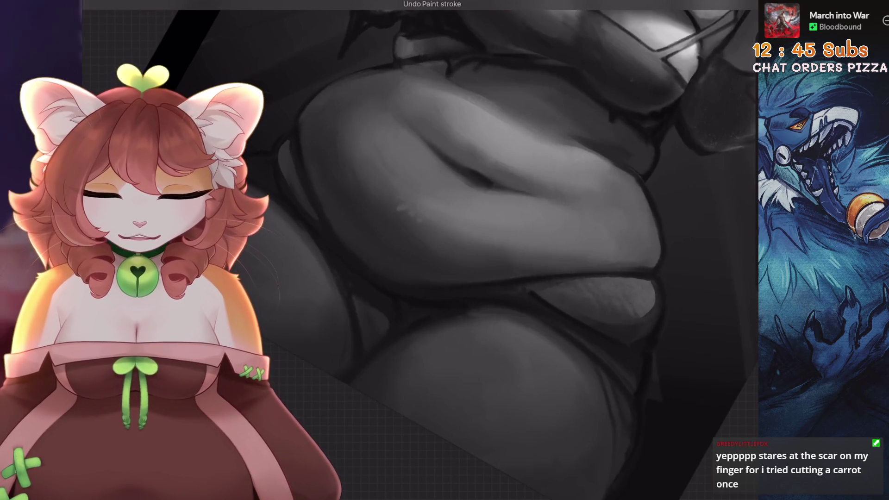
{"action": "scroll", "coordinate": [547, 273], "scroll_direction": "up", "scroll_amount": 5}
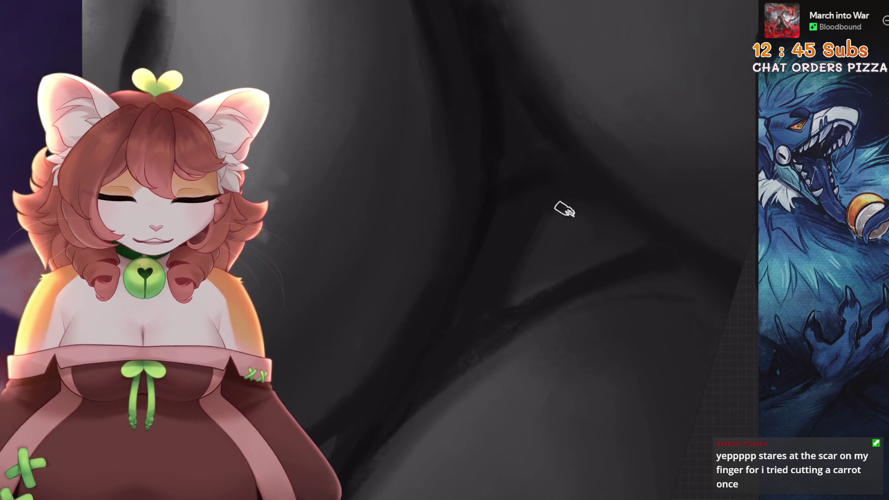
{"action": "scroll", "coordinate": [579, 227], "scroll_direction": "down", "scroll_amount": 2}
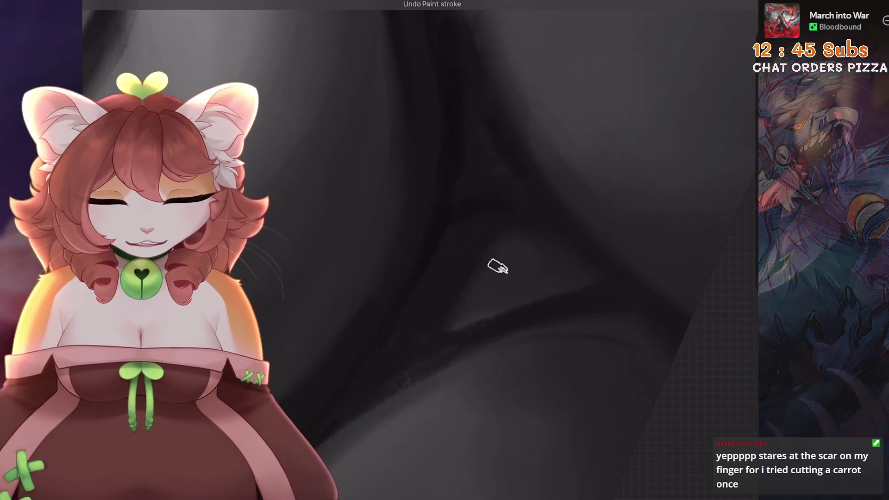
{"action": "scroll", "coordinate": [499, 298], "scroll_direction": "up", "scroll_amount": 2}
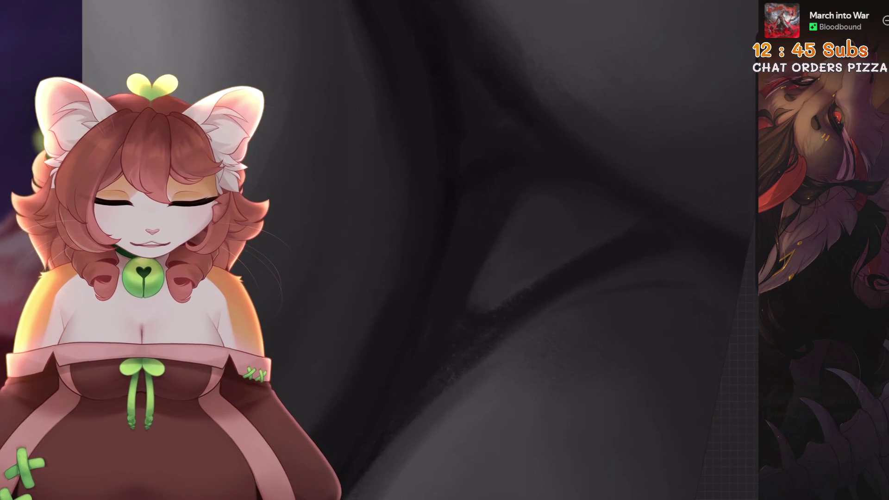
{"action": "scroll", "coordinate": [542, 252], "scroll_direction": "down", "scroll_amount": 3}
{"action": "scroll", "coordinate": [509, 209], "scroll_direction": "down", "scroll_amount": 2}
{"action": "scroll", "coordinate": [509, 208], "scroll_direction": "up", "scroll_amount": 2}
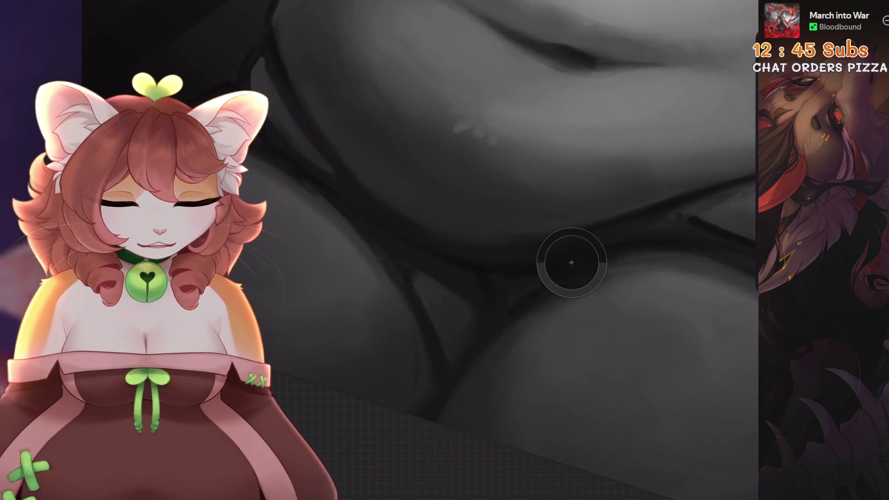
{"action": "scroll", "coordinate": [548, 250], "scroll_direction": "up", "scroll_amount": 2}
{"action": "scroll", "coordinate": [509, 208], "scroll_direction": "down", "scroll_amount": 1}
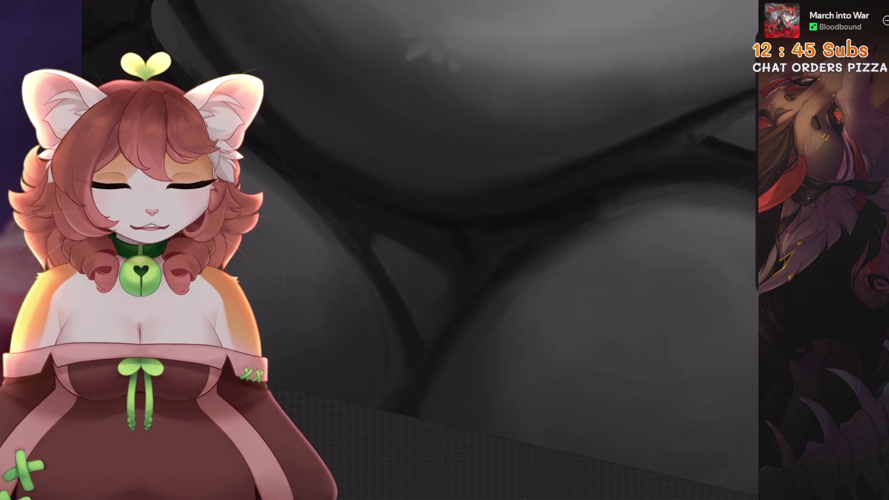
{"action": "scroll", "coordinate": [458, 305], "scroll_direction": "down", "scroll_amount": 3}
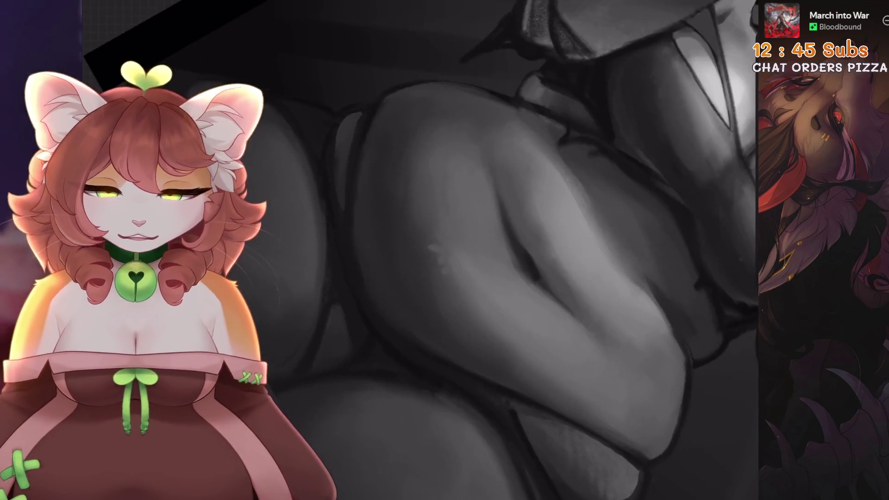
{"action": "key", "text": "ctrl+z"}
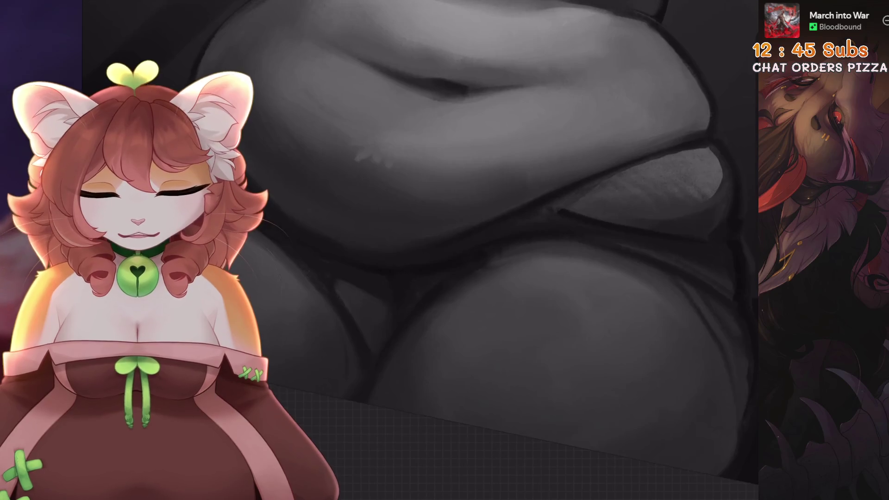
Pan and zoom around the inner thigh panel to check its lighter grey blending
{"action": "scroll", "coordinate": [413, 274], "scroll_direction": "up", "scroll_amount": 2}
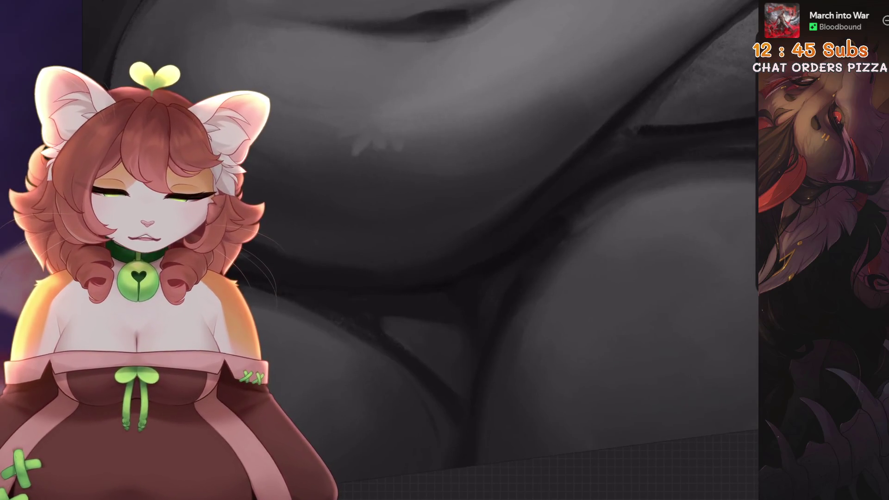
{"action": "scroll", "coordinate": [480, 317], "scroll_direction": "up", "scroll_amount": 1}
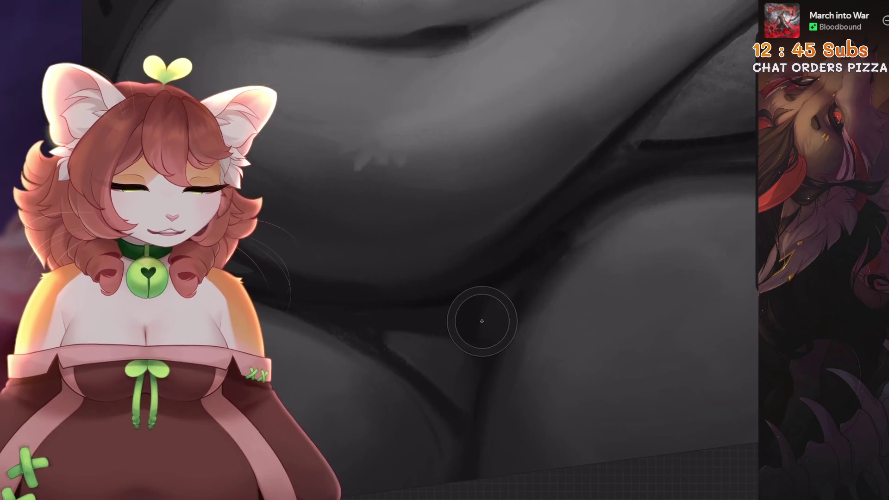
{"action": "scroll", "coordinate": [510, 232], "scroll_direction": "down", "scroll_amount": 1}
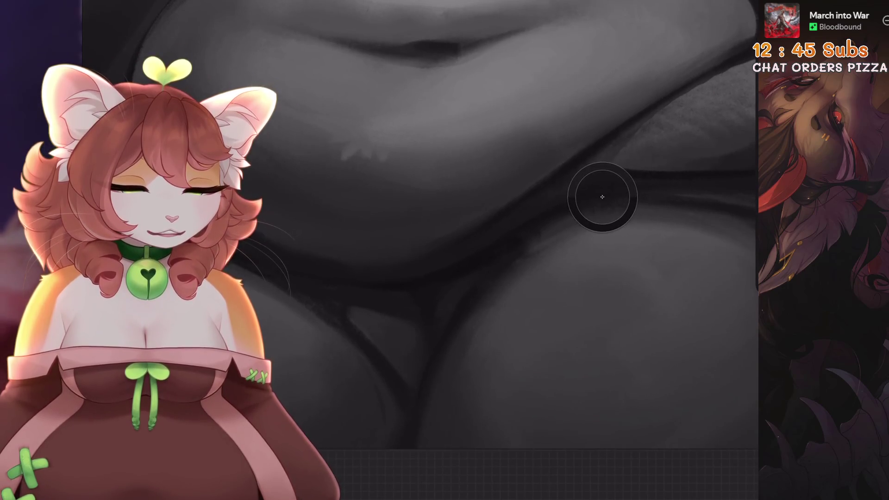
{"action": "scroll", "coordinate": [546, 230], "scroll_direction": "up", "scroll_amount": 1}
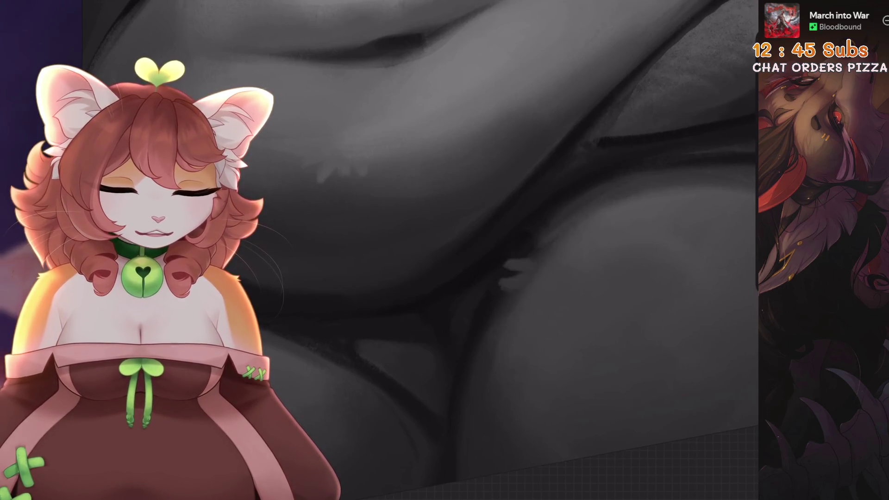
{"action": "scroll", "coordinate": [463, 250], "scroll_direction": "down", "scroll_amount": 5}
{"action": "scroll", "coordinate": [510, 250], "scroll_direction": "up", "scroll_amount": 6}
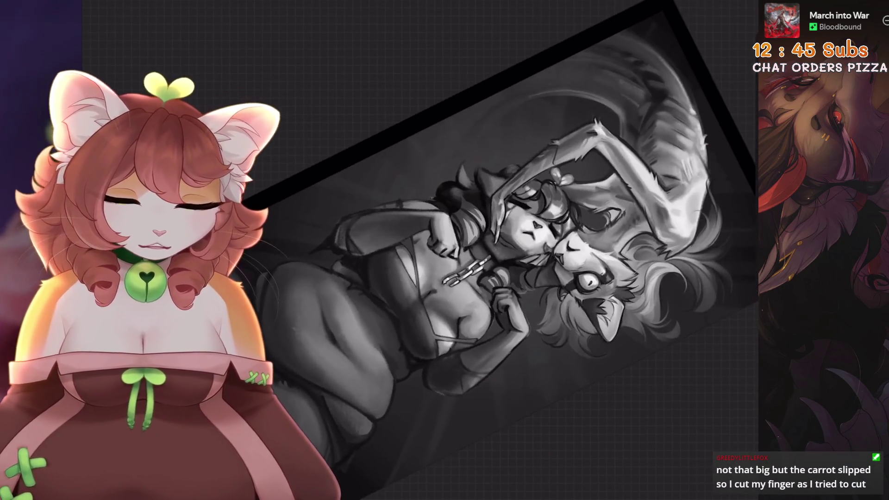
{"action": "scroll", "coordinate": [562, 235], "scroll_direction": "down", "scroll_amount": 2}
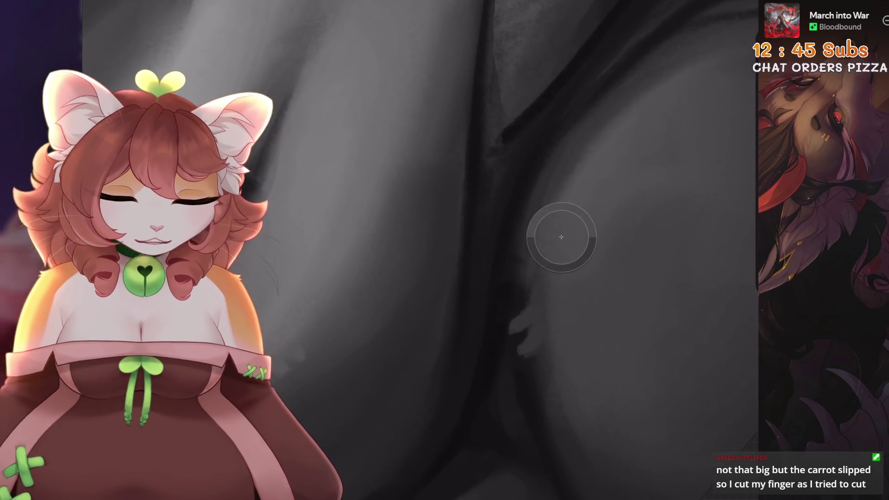
{"action": "scroll", "coordinate": [595, 151], "scroll_direction": "down", "scroll_amount": 2}
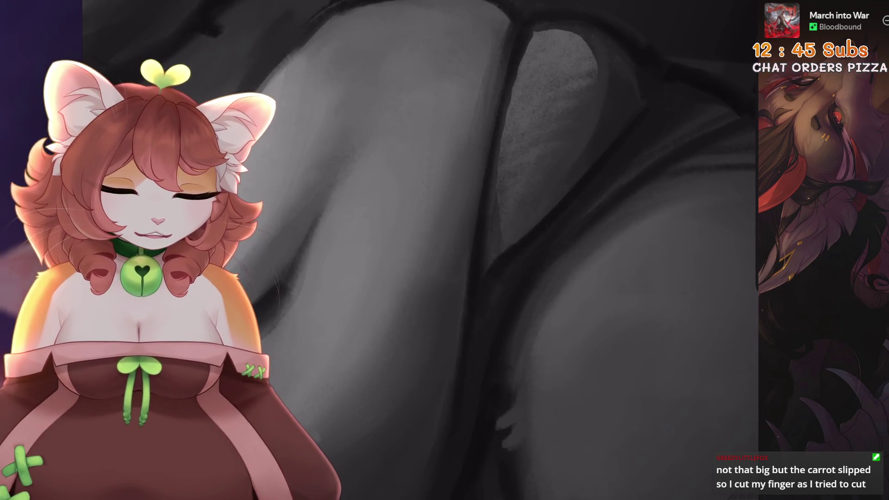
{"action": "scroll", "coordinate": [514, 304], "scroll_direction": "up", "scroll_amount": 2}
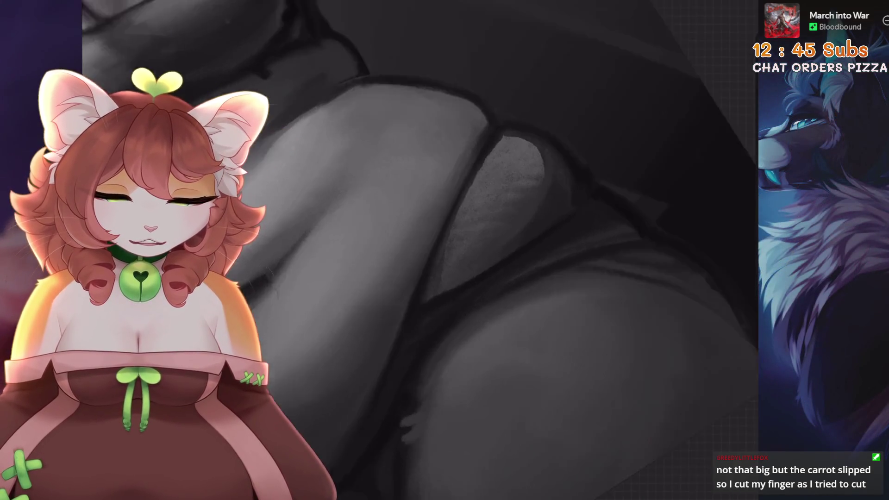
{"action": "scroll", "coordinate": [496, 250], "scroll_direction": "down", "scroll_amount": 5}
{"action": "scroll", "coordinate": [495, 250], "scroll_direction": "up", "scroll_amount": 5}
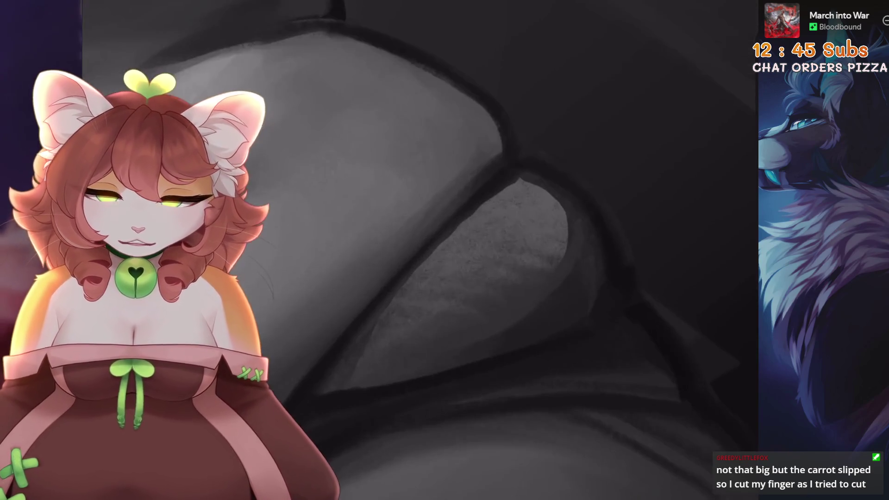
{"action": "scroll", "coordinate": [496, 250], "scroll_direction": "up", "scroll_amount": 1}
{"action": "scroll", "coordinate": [510, 232], "scroll_direction": "down", "scroll_amount": 1}
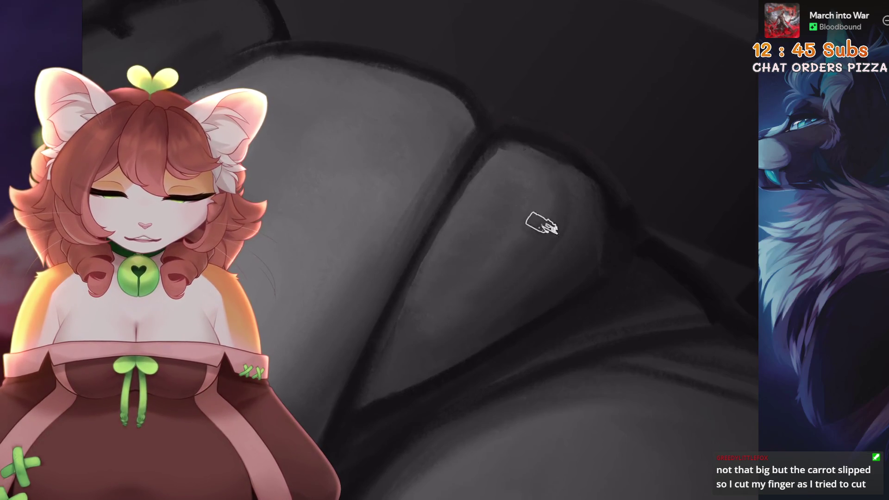
Take back the last smudge stroke on the thigh folds and review the fabric-fold blending
{"action": "left_click_drag", "start_coordinate": [373, 347], "coordinate": [365, 341]}
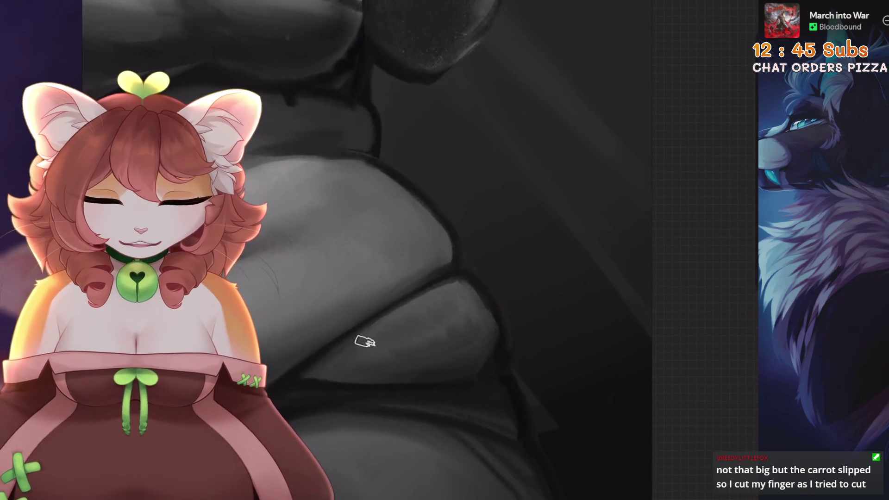
{"action": "key", "text": "ctrl+z"}
{"action": "left_click_drag", "start_coordinate": [468, 371], "coordinate": [519, 253]}
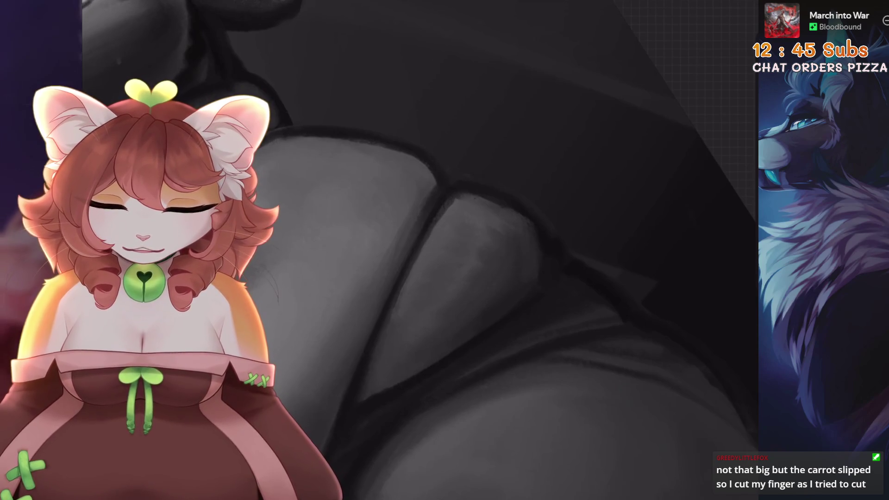
{"action": "scroll", "coordinate": [417, 250], "scroll_direction": "down", "scroll_amount": 5}
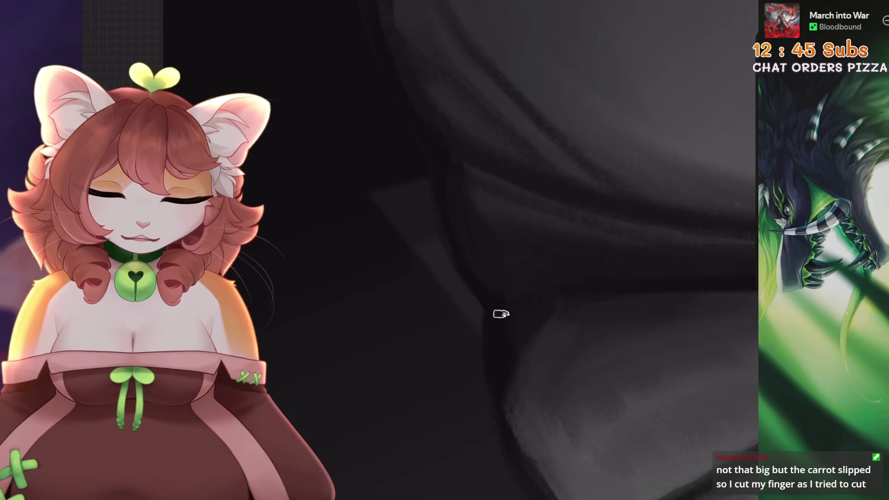
{"action": "left_click_drag", "start_coordinate": [501, 314], "coordinate": [436, 259]}
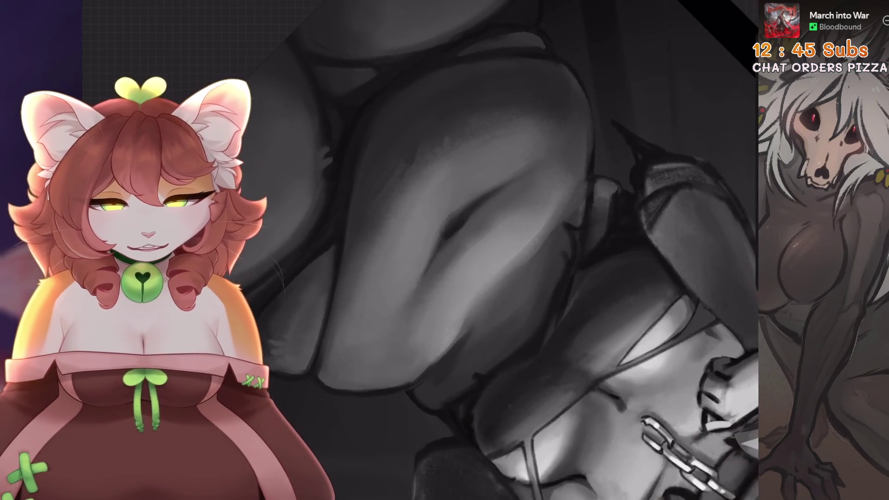
Try a dark shading stroke on the thigh, then undo it and several earlier paint strokes
{"action": "key", "text": "ctrl+z"}
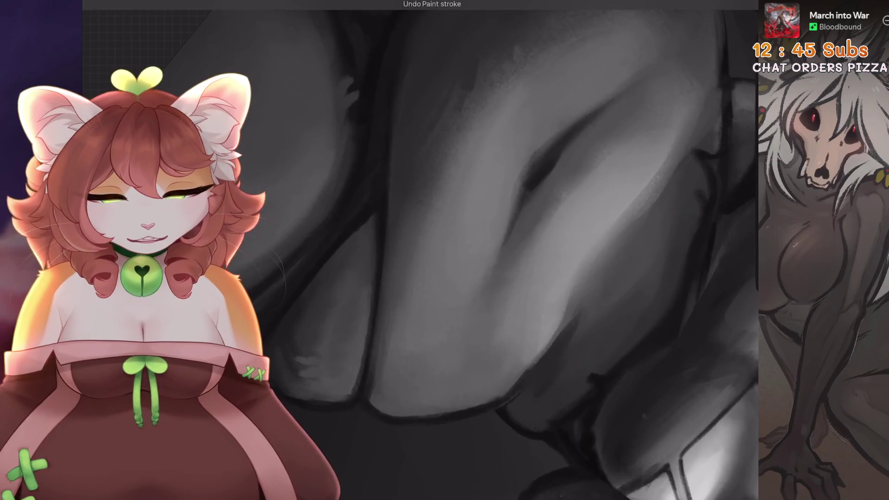
{"action": "left_click_drag", "start_coordinate": [457, 363], "coordinate": [467, 338]}
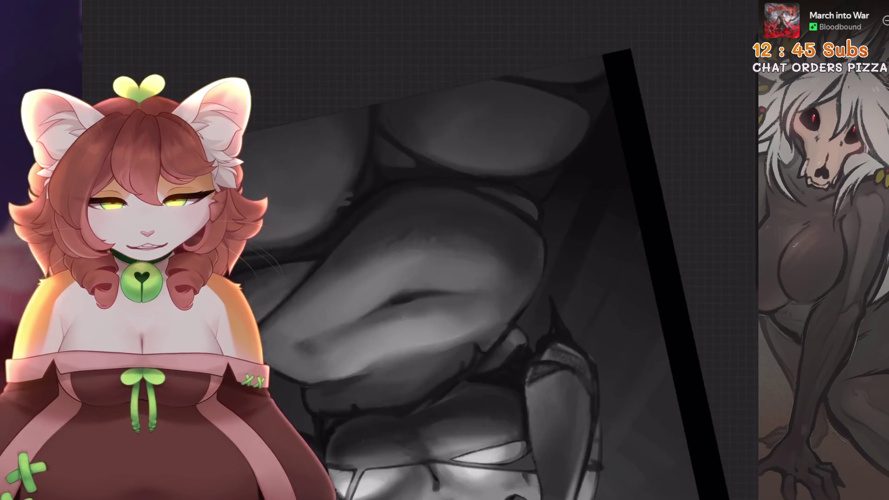
{"action": "key", "text": "ctrl+z"}
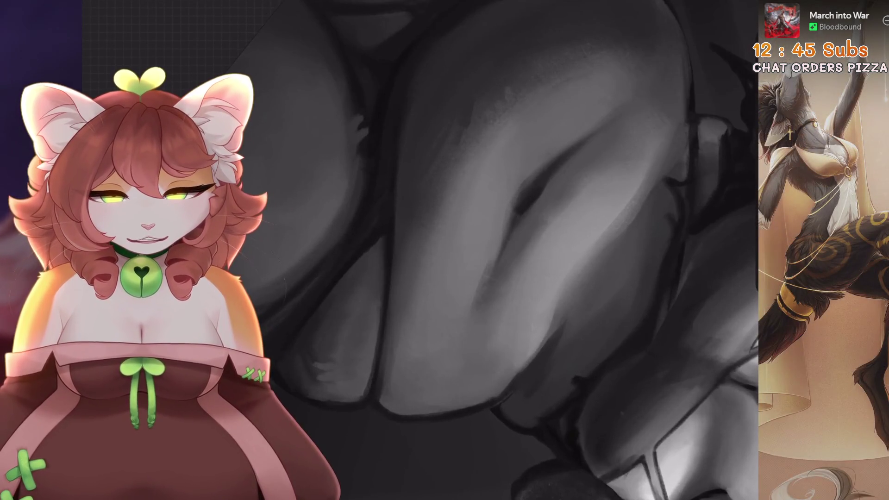
{"action": "key", "text": "ctrl+z"}
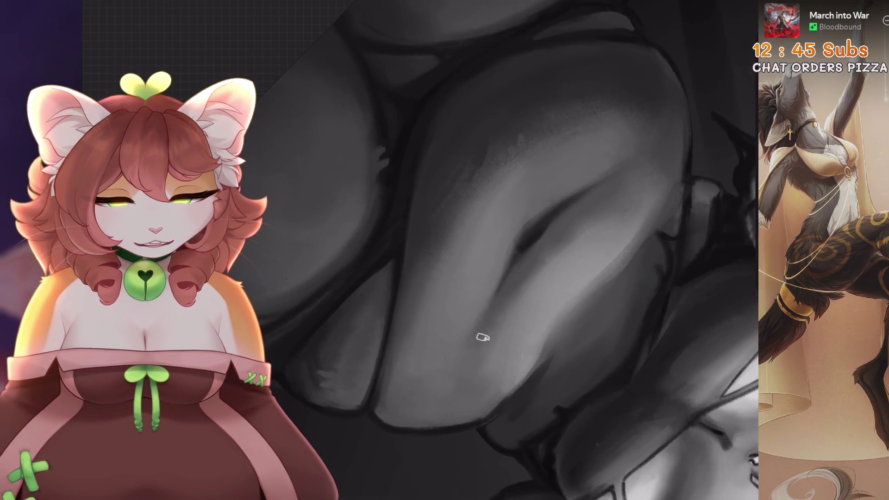
{"action": "left_click_drag", "start_coordinate": [602, 186], "coordinate": [629, 159]}
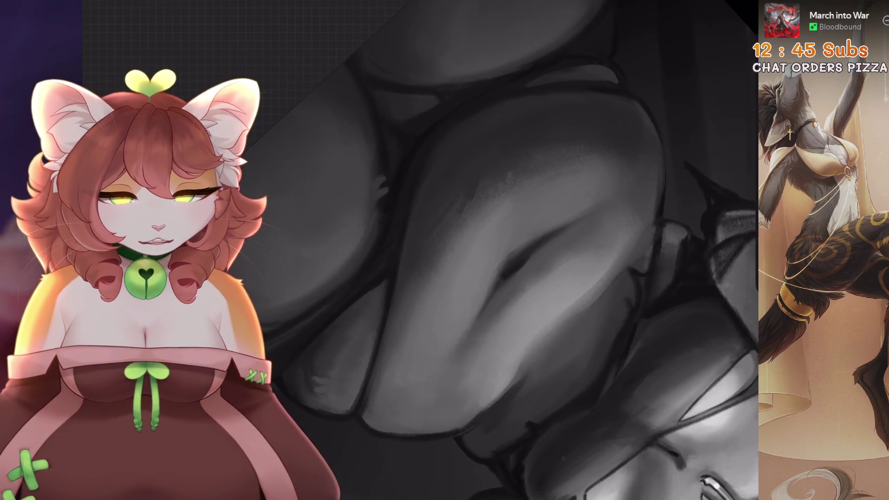
{"action": "key", "text": "ctrl+z"}
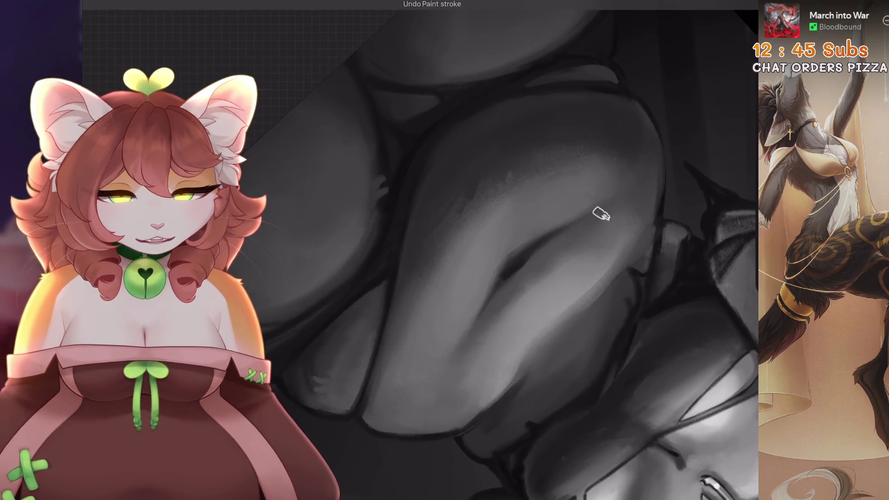
{"action": "mouse_move", "coordinate": [588, 220]}
{"action": "left_mouse_down"}
{"action": "mouse_move", "coordinate": [546, 259]}
{"action": "mouse_move", "coordinate": [440, 296]}
{"action": "mouse_move", "coordinate": [481, 302]}
{"action": "left_mouse_up"}
{"action": "key", "text": "ctrl+z"}
{"action": "key", "text": "ctrl+z"}
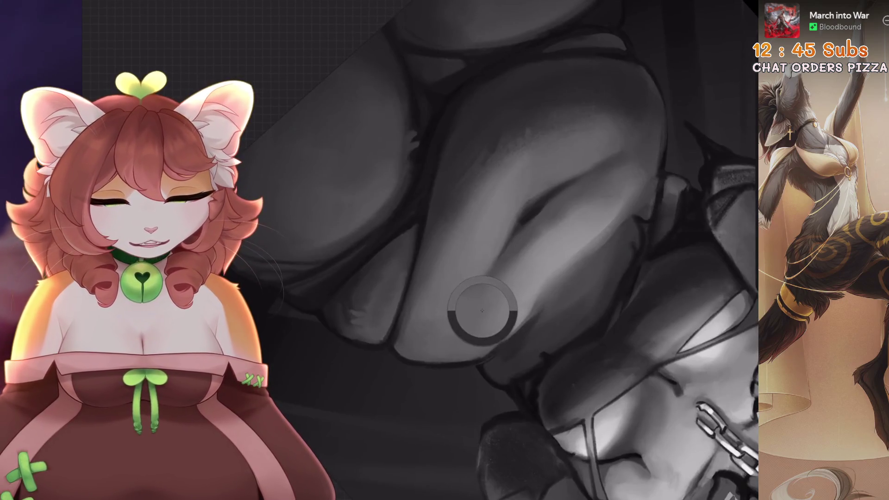
Rotate, pan and level the canvas to review the softly blended belly and thighs
{"action": "left_click_drag", "start_coordinate": [367, 298], "coordinate": [435, 245]}
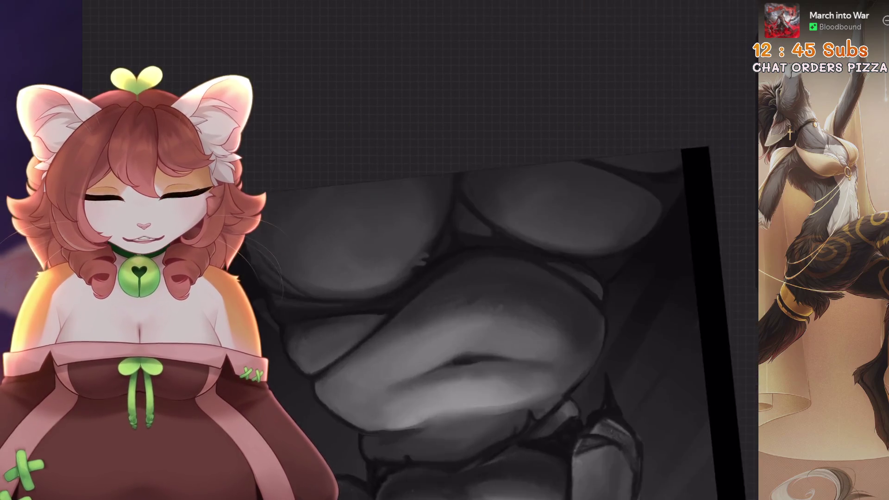
{"action": "mouse_move", "coordinate": [445, 249]}
{"action": "left_mouse_down"}
{"action": "mouse_move", "coordinate": [422, 332]}
{"action": "mouse_move", "coordinate": [403, 338]}
{"action": "mouse_move", "coordinate": [371, 278]}
{"action": "mouse_move", "coordinate": [521, 301]}
{"action": "left_mouse_up"}
{"action": "left_click_drag", "start_coordinate": [417, 278], "coordinate": [278, 208]}
{"action": "mouse_move", "coordinate": [417, 277]}
{"action": "left_mouse_down"}
{"action": "mouse_move", "coordinate": [370, 241]}
{"action": "mouse_move", "coordinate": [440, 278]}
{"action": "left_mouse_up"}
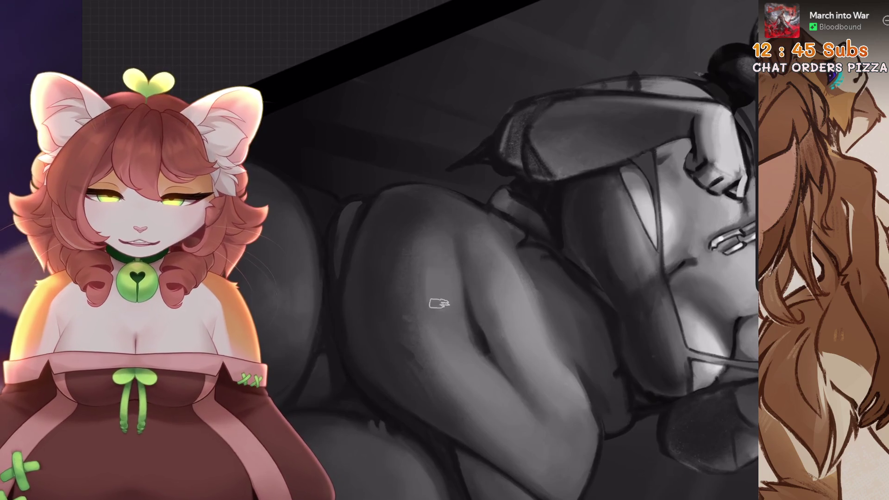
{"action": "mouse_move", "coordinate": [437, 240]}
{"action": "left_mouse_down"}
{"action": "mouse_move", "coordinate": [417, 259]}
{"action": "mouse_move", "coordinate": [440, 278]}
{"action": "left_mouse_up"}
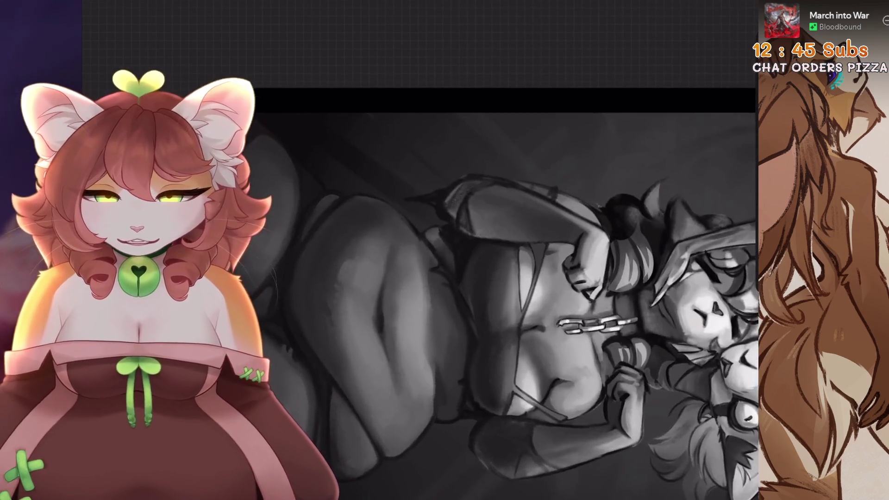
Zoom in on the figure and outline the thigh with a freehand selection
{"action": "mouse_move", "coordinate": [338, 330]}
{"action": "left_mouse_down"}
{"action": "mouse_move", "coordinate": [495, 327]}
{"action": "mouse_move", "coordinate": [468, 333]}
{"action": "mouse_move", "coordinate": [440, 325]}
{"action": "mouse_move", "coordinate": [408, 278]}
{"action": "left_mouse_up"}
{"action": "mouse_move", "coordinate": [459, 194]}
{"action": "left_mouse_down"}
{"action": "mouse_move", "coordinate": [444, 278]}
{"action": "mouse_move", "coordinate": [397, 208]}
{"action": "mouse_move", "coordinate": [426, 217]}
{"action": "left_mouse_up"}
{"action": "key", "text": "s"}
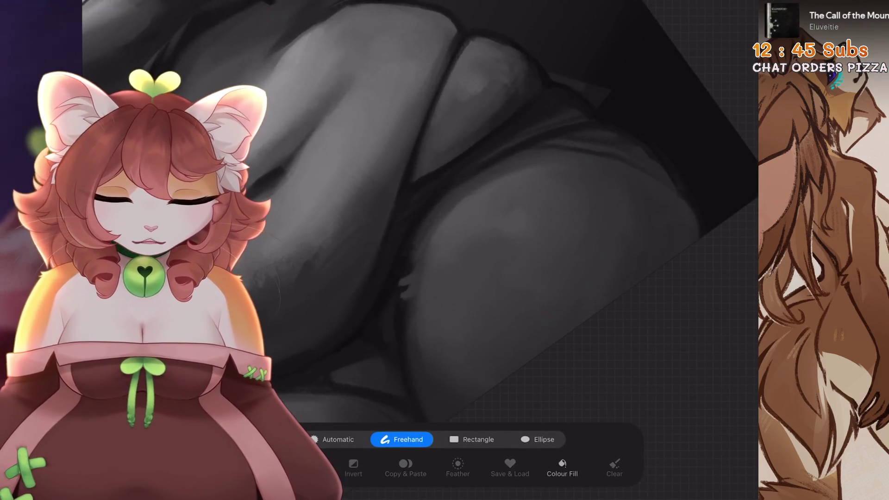
{"action": "mouse_move", "coordinate": [541, 146]}
{"action": "left_mouse_down"}
{"action": "mouse_move", "coordinate": [466, 198]}
{"action": "mouse_move", "coordinate": [675, 301]}
{"action": "mouse_move", "coordinate": [660, 183]}
{"action": "mouse_move", "coordinate": [542, 146]}
{"action": "left_mouse_up"}
{"action": "scroll", "coordinate": [444, 208], "scroll_direction": "up", "scroll_amount": 5}
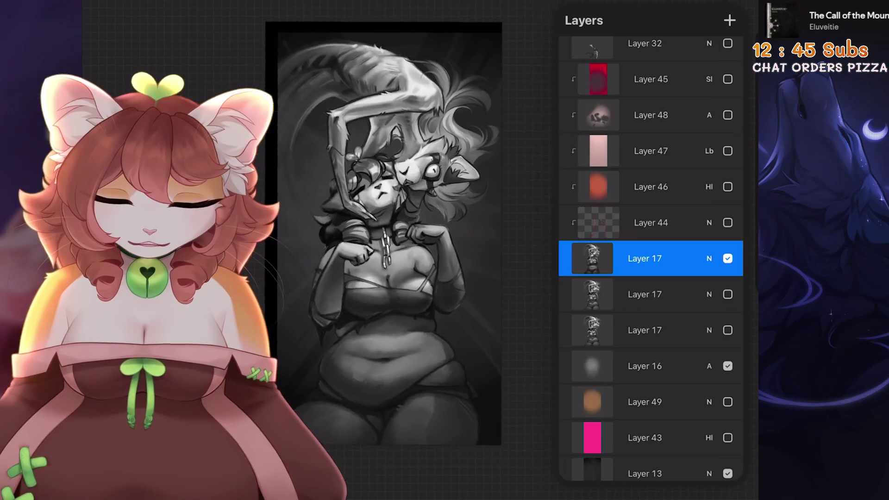
Toggle the top Layer 17 copy's visibility repeatedly to compare, leaving it visible
{"action": "left_click", "coordinate": [727, 258]}
{"action": "left_click", "coordinate": [728, 259]}
{"action": "left_click", "coordinate": [728, 258]}
{"action": "left_click", "coordinate": [728, 259]}
{"action": "left_click", "coordinate": [728, 258]}
{"action": "left_click", "coordinate": [727, 258]}
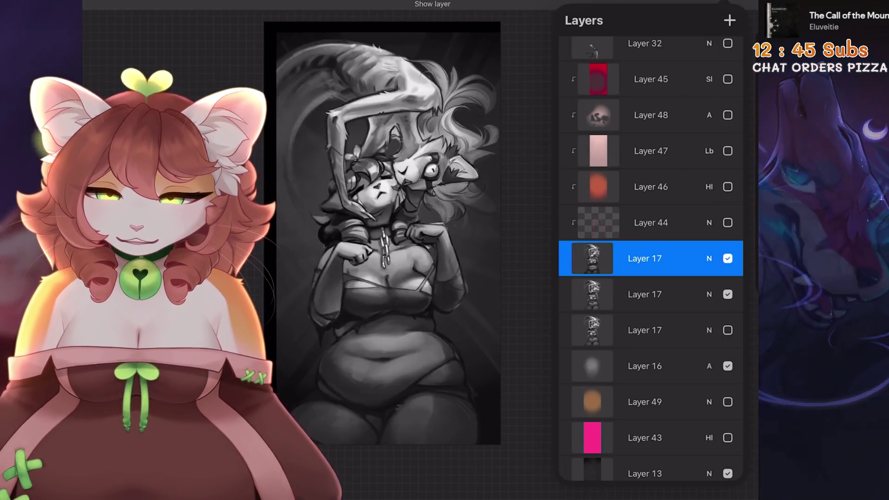
{"action": "left_click", "coordinate": [727, 259]}
{"action": "left_click", "coordinate": [727, 258]}
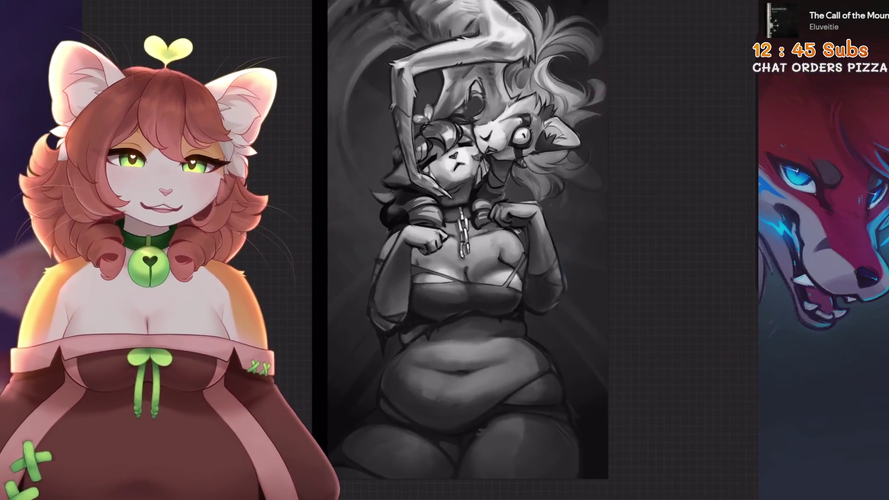
Flip between undo and redo of the toggle to compare, ending with the layer shown and Layers closed
{"action": "key", "text": "ctrl+z"}
{"action": "key", "text": "ctrl+shift+z"}
{"action": "key", "text": "ctrl+z"}
{"action": "key", "text": "ctrl+shift+z"}
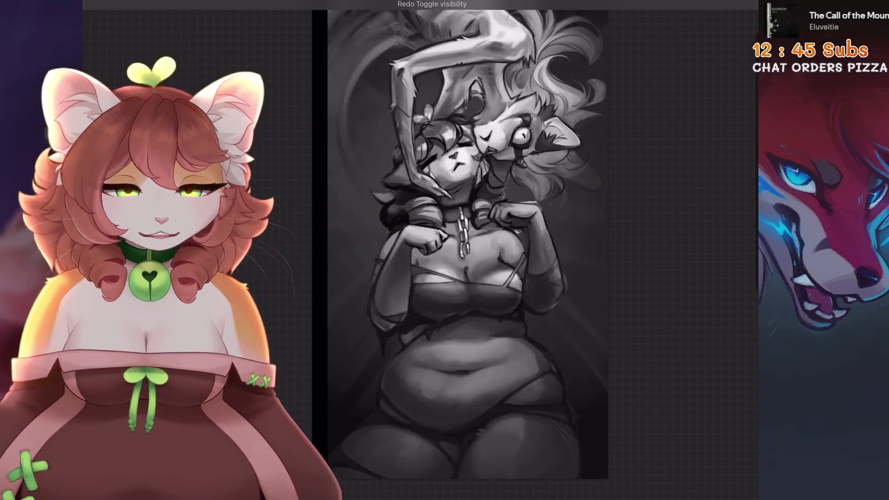
{"action": "key", "text": "ctrl+z"}
{"action": "key", "text": "ctrl+shift+z"}
{"action": "key", "text": "ctrl+z"}
{"action": "key", "text": "ctrl+shift+z"}
{"action": "key", "text": "b"}
{"action": "key", "text": "b"}
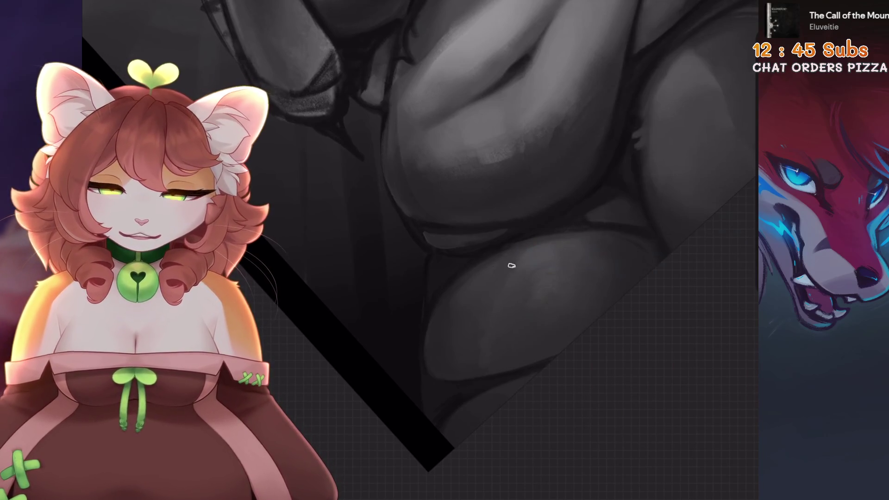
Make a freehand selection around the belly, then return to the brush
{"action": "scroll", "coordinate": [504, 398], "scroll_direction": "down", "scroll_amount": 5}
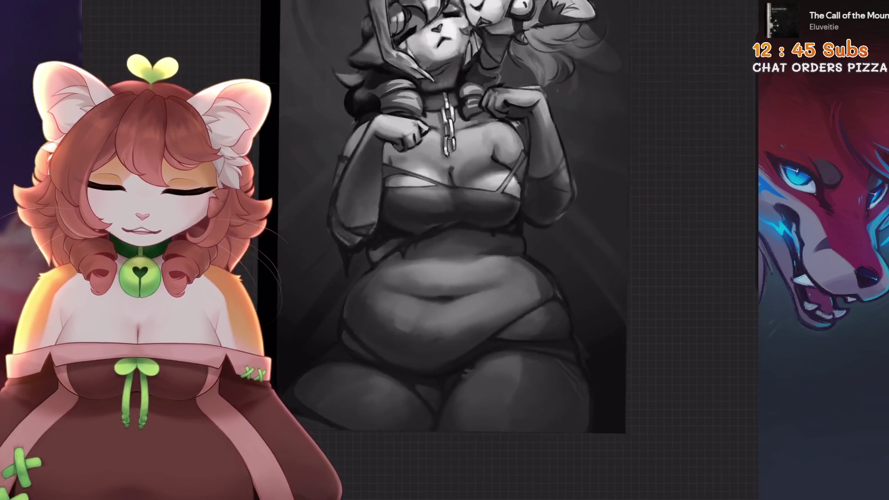
{"action": "scroll", "coordinate": [463, 232], "scroll_direction": "up", "scroll_amount": 5}
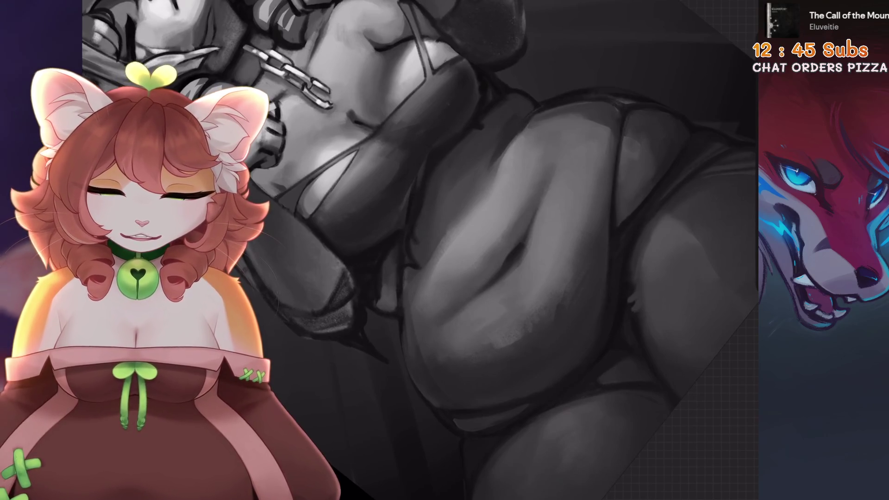
{"action": "scroll", "coordinate": [444, 250], "scroll_direction": "down", "scroll_amount": 5}
{"action": "scroll", "coordinate": [445, 250], "scroll_direction": "up", "scroll_amount": 5}
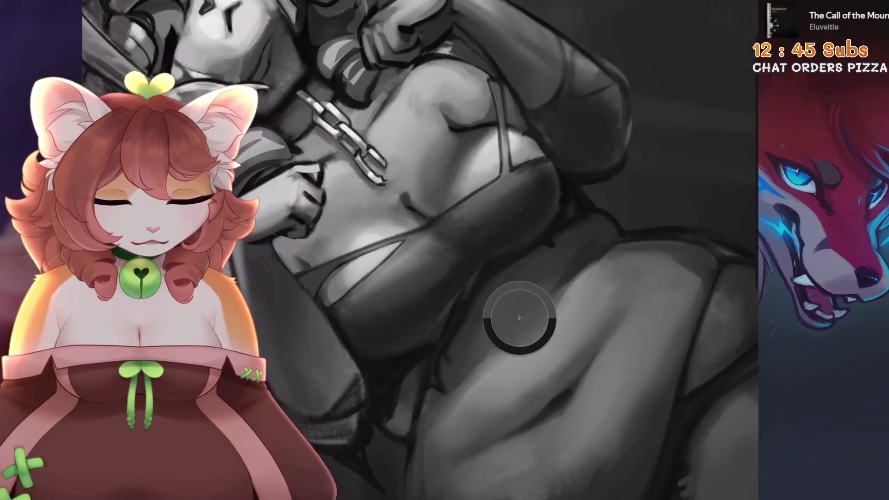
{"action": "scroll", "coordinate": [487, 150], "scroll_direction": "down", "scroll_amount": 3}
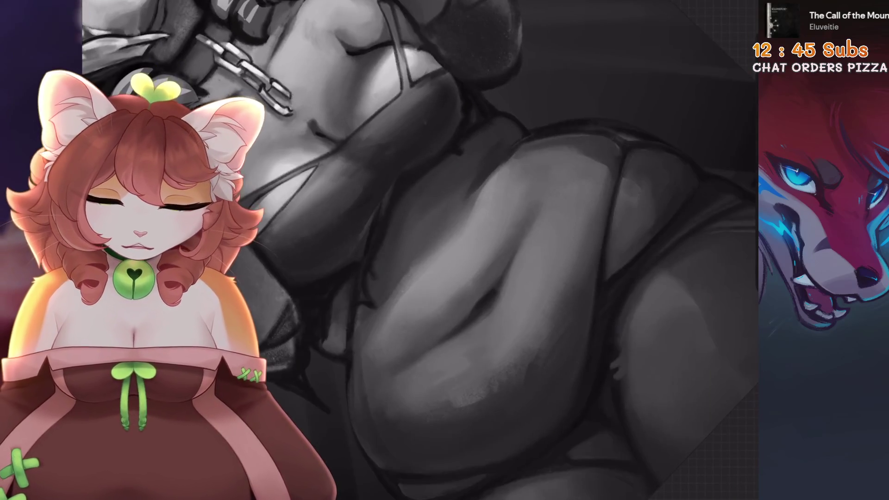
{"action": "key", "text": "s"}
{"action": "left_click", "coordinate": [486, 203]}
{"action": "left_click", "coordinate": [433, 262]}
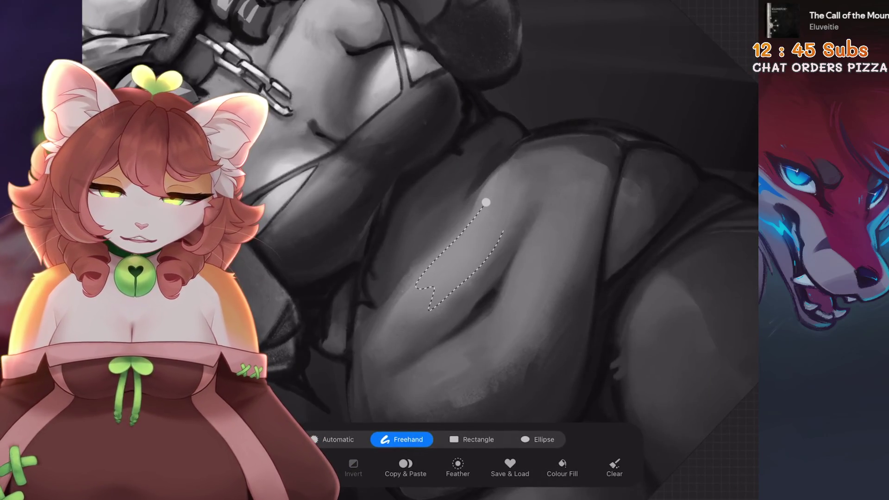
{"action": "key", "text": "b"}
Undo the last three smudge strokes on the body, restoring the earlier shading
{"action": "scroll", "coordinate": [445, 250], "scroll_direction": "down", "scroll_amount": 3}
{"action": "scroll", "coordinate": [444, 250], "scroll_direction": "down", "scroll_amount": 1}
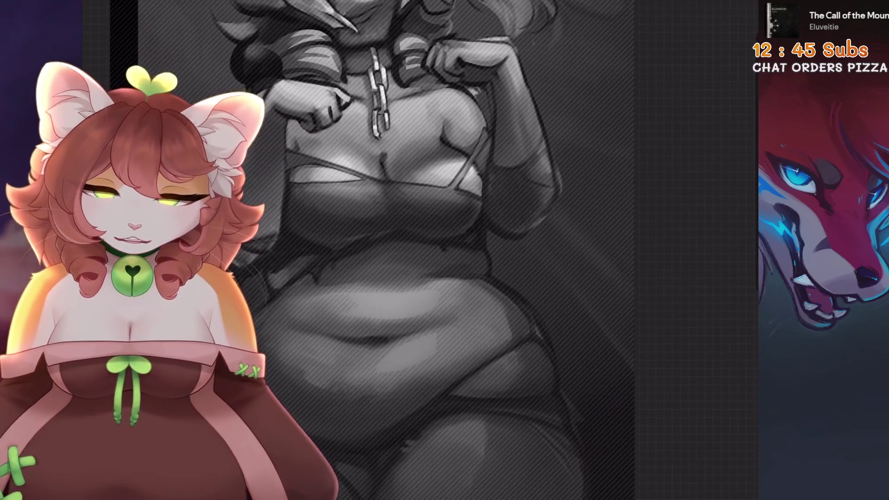
{"action": "scroll", "coordinate": [445, 250], "scroll_direction": "down", "scroll_amount": 3}
{"action": "scroll", "coordinate": [444, 251], "scroll_direction": "up", "scroll_amount": 5}
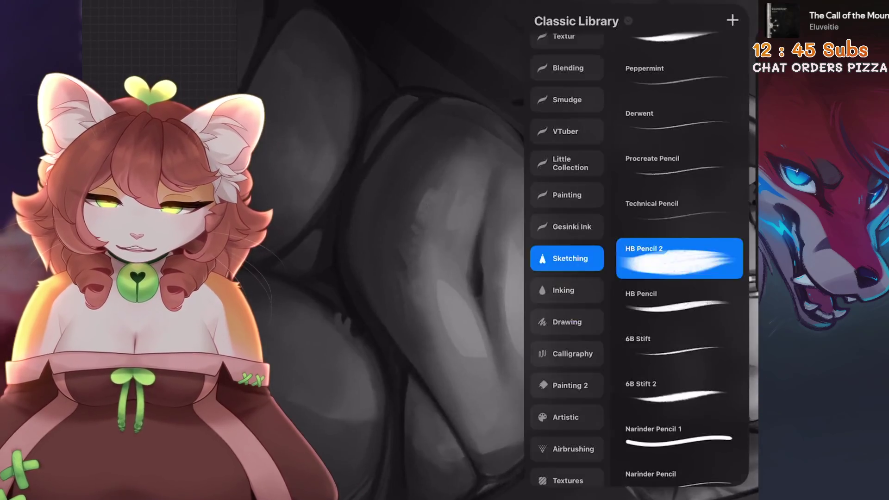
{"action": "scroll", "coordinate": [444, 250], "scroll_direction": "down", "scroll_amount": 3}
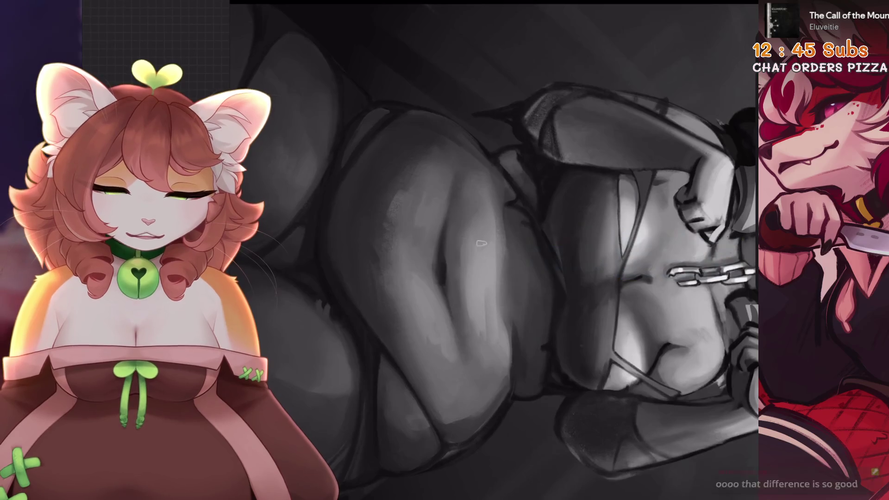
{"action": "left_click_drag", "start_coordinate": [556, 232], "coordinate": [443, 310]}
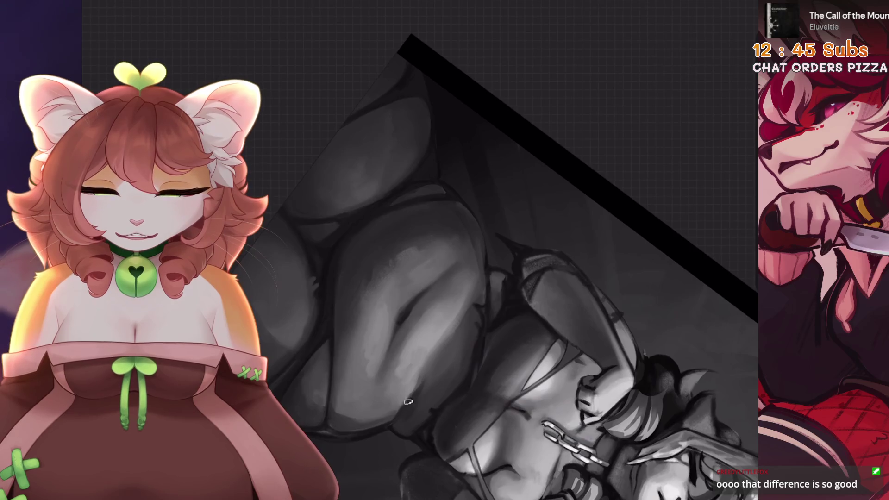
{"action": "key", "text": "ctrl+z"}
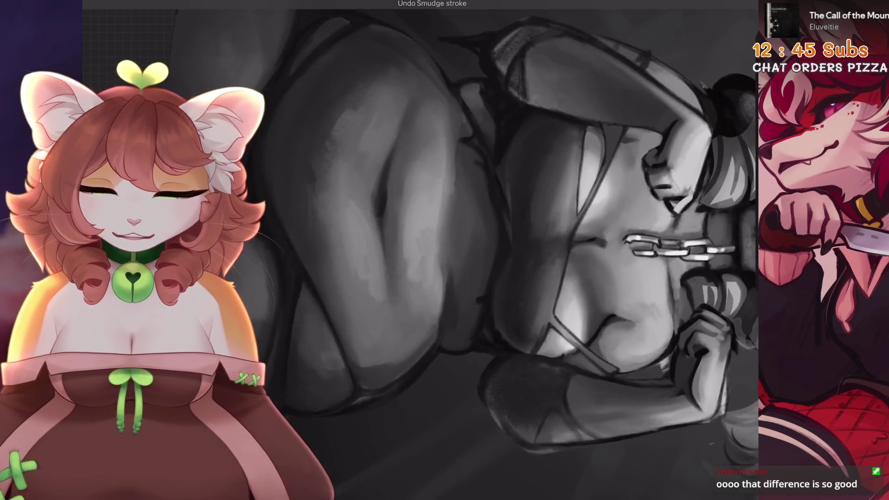
{"action": "key", "text": "ctrl+z"}
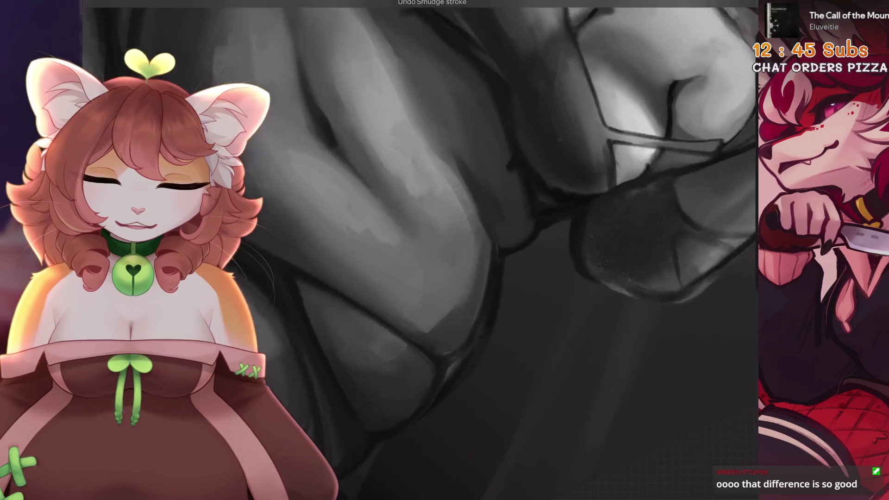
{"action": "scroll", "coordinate": [463, 250], "scroll_direction": "up", "scroll_amount": 5}
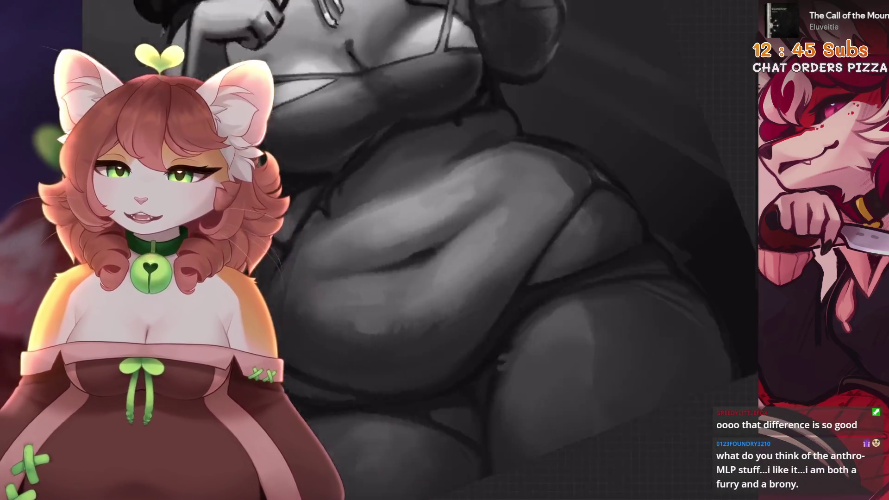
{"action": "scroll", "coordinate": [463, 250], "scroll_direction": "right", "scroll_amount": 2}
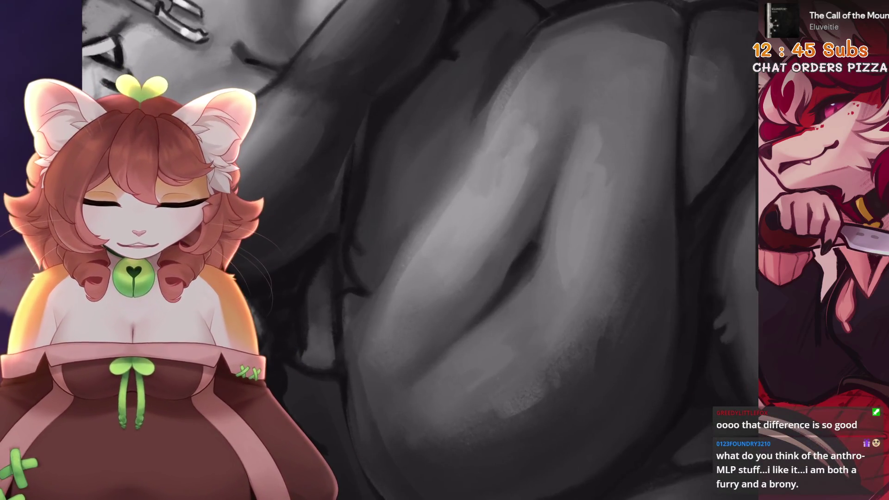
{"action": "scroll", "coordinate": [416, 250], "scroll_direction": "down", "scroll_amount": 3}
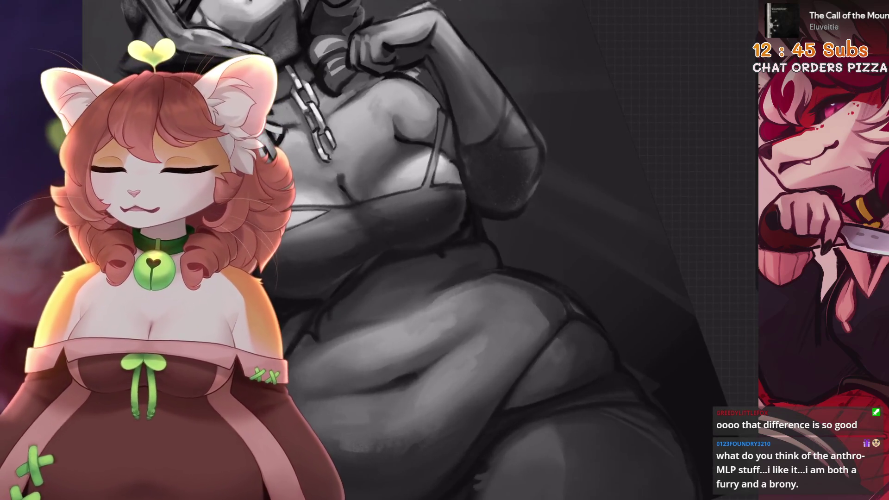
{"action": "scroll", "coordinate": [417, 250], "scroll_direction": "up", "scroll_amount": 3}
{"action": "key", "text": "ctrl+z"}
{"action": "scroll", "coordinate": [417, 250], "scroll_direction": "up", "scroll_amount": 3}
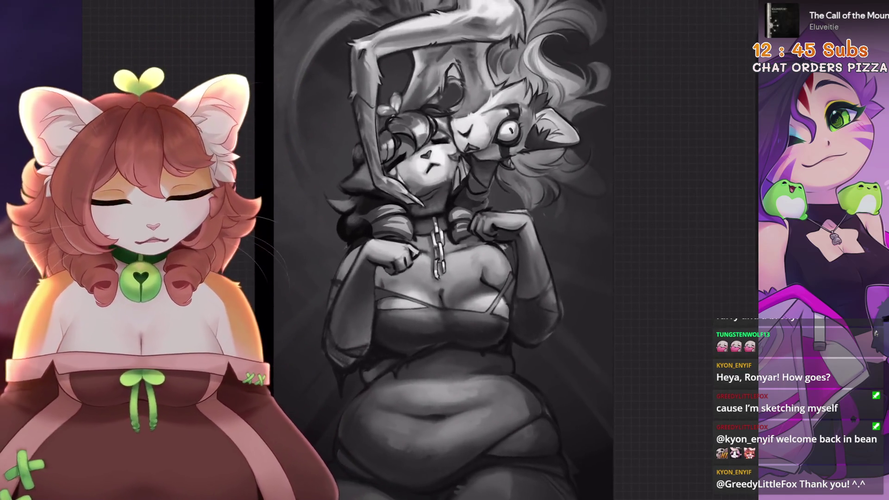
Duplicate Layer 17 from the layer list
{"action": "key", "text": "l"}
{"action": "key", "text": "l"}
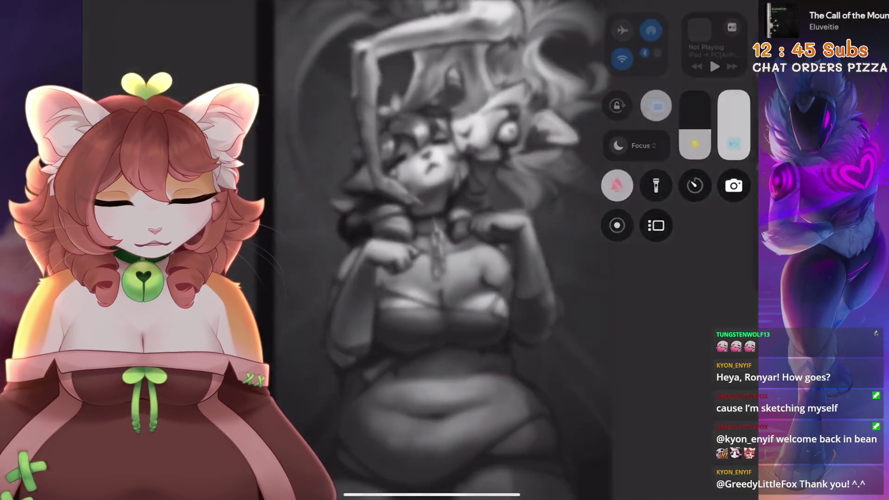
{"action": "scroll", "coordinate": [445, 250], "scroll_direction": "down", "scroll_amount": 2}
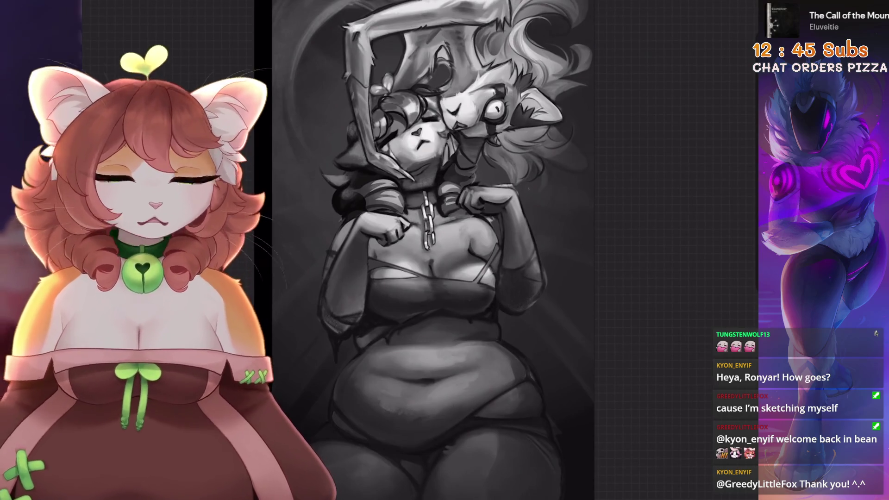
{"action": "scroll", "coordinate": [433, 250], "scroll_direction": "down", "scroll_amount": 2}
{"action": "key", "text": "l"}
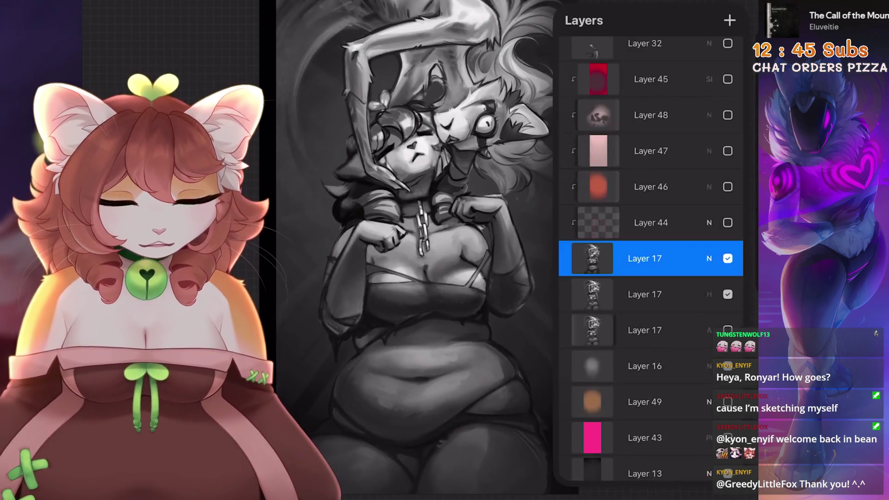
{"action": "left_click_drag", "start_coordinate": [695, 259], "coordinate": [602, 259]}
{"action": "left_click", "coordinate": [690, 259]}
{"action": "scroll", "coordinate": [426, 250], "scroll_direction": "up", "scroll_amount": 2}
Brighten the painting with two points on the Curves Gamma curve, lifting highlights and shadows
{"action": "key", "text": "ctrl+u"}
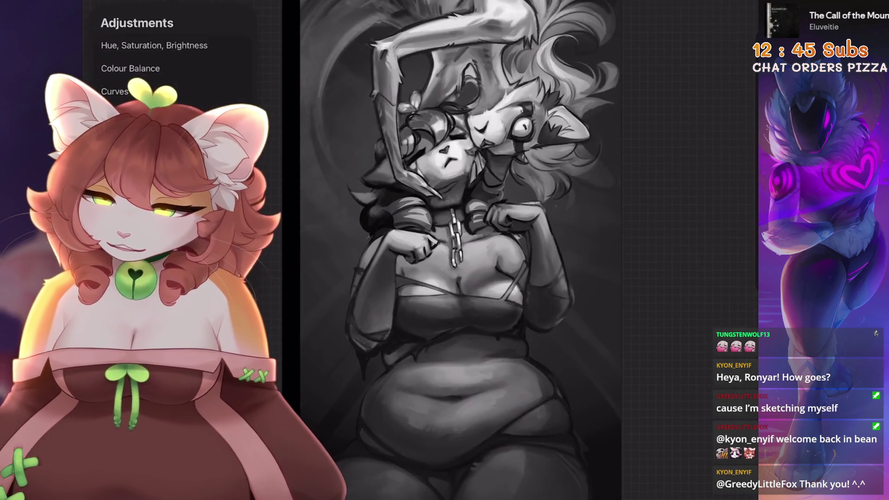
{"action": "key", "text": "Return"}
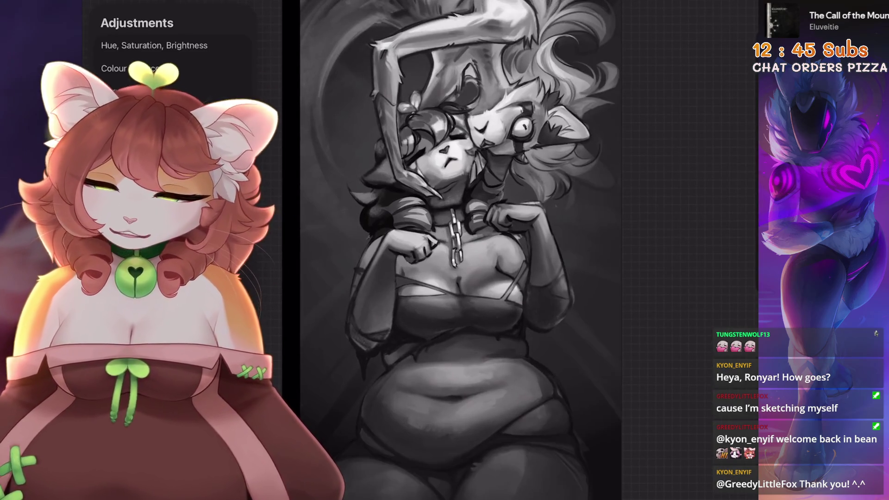
{"action": "key", "text": "ctrl+m"}
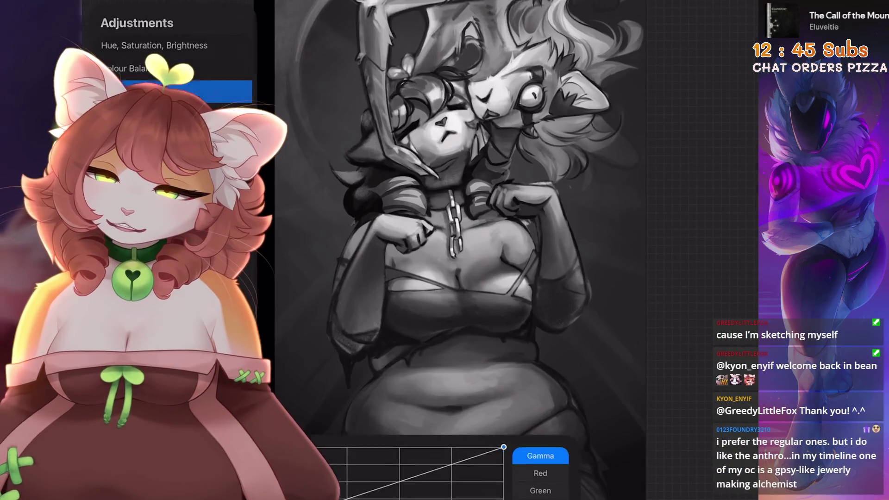
{"action": "scroll", "coordinate": [463, 200], "scroll_direction": "up", "scroll_amount": 3}
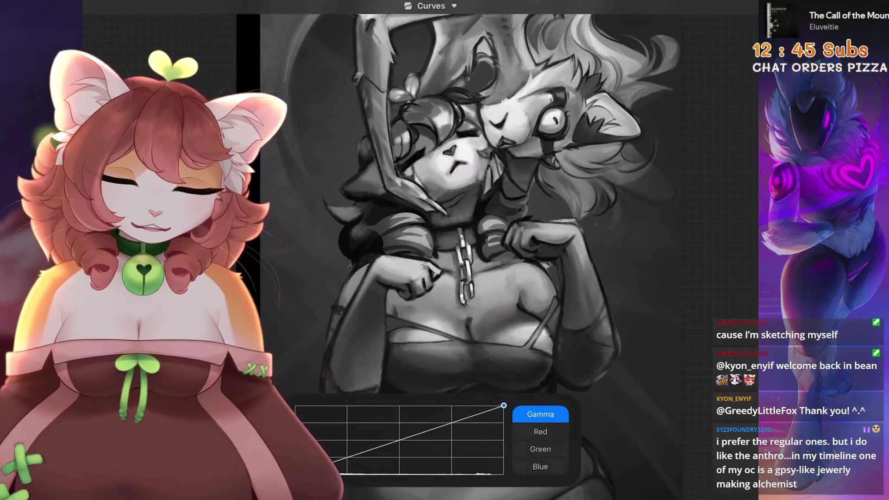
{"action": "left_click_drag", "start_coordinate": [462, 419], "coordinate": [462, 413]}
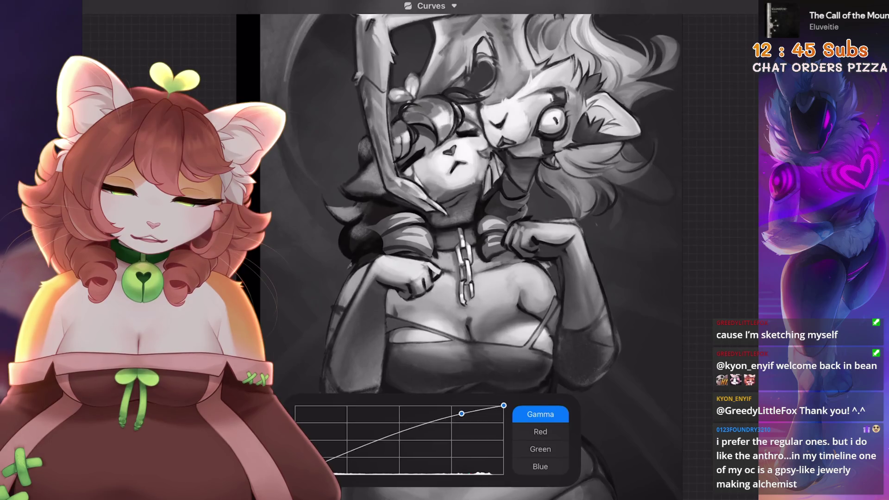
{"action": "left_click_drag", "start_coordinate": [383, 438], "coordinate": [383, 442]}
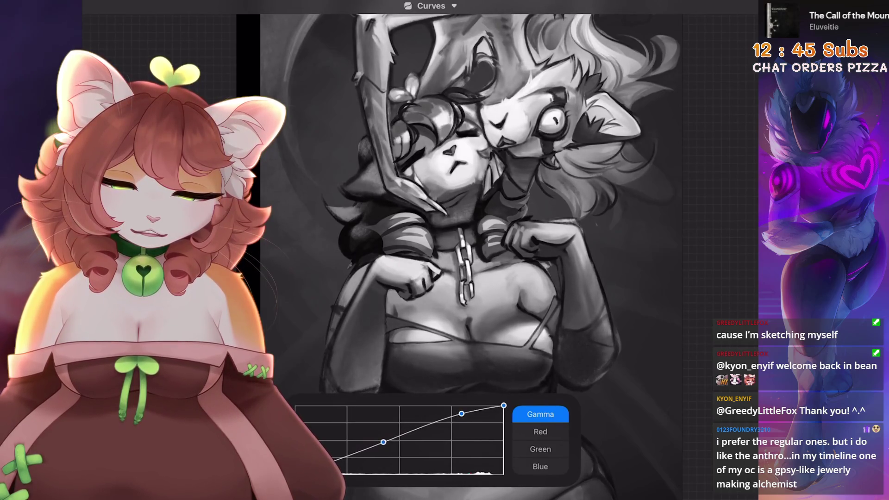
{"action": "left_click_drag", "start_coordinate": [462, 414], "coordinate": [460, 410]}
{"action": "left_click_drag", "start_coordinate": [384, 442], "coordinate": [382, 436]}
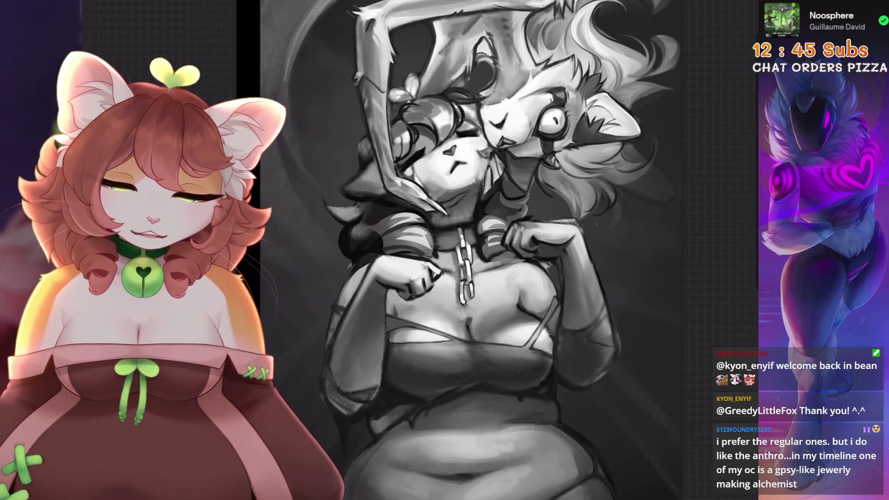
Compare the painting with and without the Curves brightening, leaving the brightening applied
{"action": "key", "text": "ctrl+z"}
{"action": "key", "text": "ctrl+shift+z"}
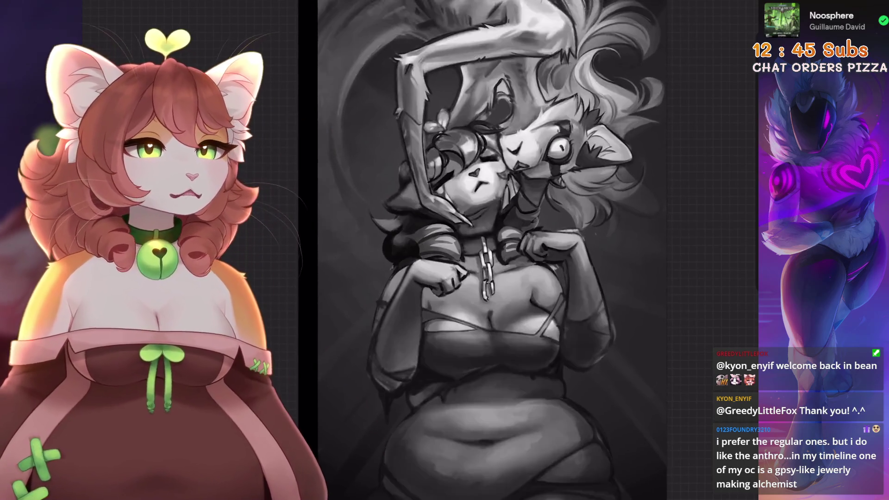
{"action": "key", "text": "ctrl+z"}
{"action": "key", "text": "ctrl+shift+z"}
{"action": "key", "text": "ctrl+z"}
{"action": "key", "text": "ctrl+shift+z"}
{"action": "key", "text": "ctrl+z"}
{"action": "key", "text": "ctrl+shift+z"}
{"action": "key", "text": "l"}
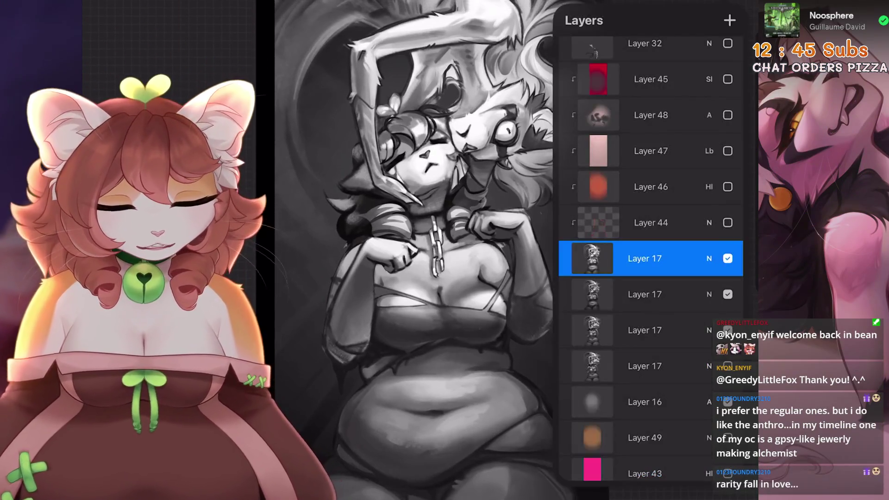
{"action": "key", "text": "ctrl+z"}
{"action": "key", "text": "ctrl+shift+z"}
Set the top Layer 17 copy to Lighter Colour blend mode at 47% opacity
{"action": "left_click", "coordinate": [709, 238]}
{"action": "scroll", "coordinate": [639, 385], "scroll_direction": "down", "scroll_amount": 5}
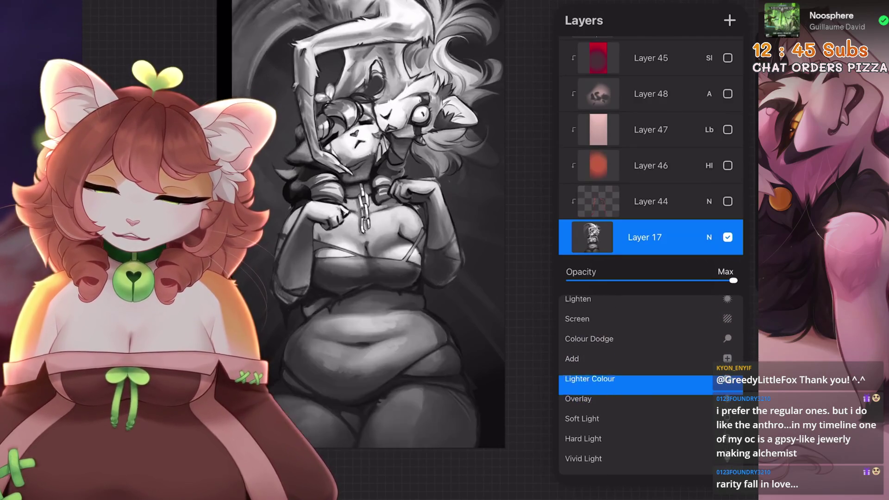
{"action": "left_click", "coordinate": [709, 237]}
{"action": "left_click", "coordinate": [727, 273]}
{"action": "left_click", "coordinate": [728, 273]}
{"action": "left_click", "coordinate": [709, 237]}
{"action": "mouse_move", "coordinate": [733, 280]}
{"action": "left_mouse_down"}
{"action": "mouse_move", "coordinate": [568, 281]}
{"action": "mouse_move", "coordinate": [694, 280]}
{"action": "mouse_move", "coordinate": [631, 280]}
{"action": "mouse_move", "coordinate": [677, 280]}
{"action": "mouse_move", "coordinate": [668, 280]}
{"action": "left_mouse_up"}
{"action": "key", "text": "Escape"}
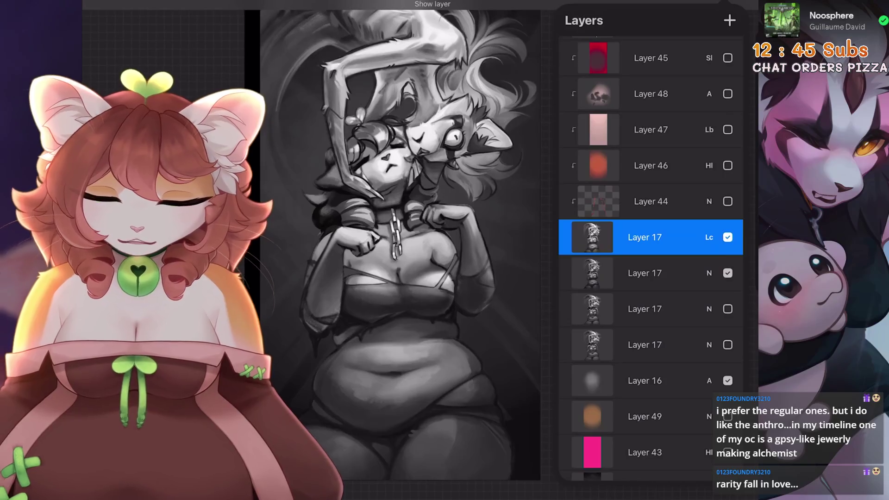
Hide the third Layer 17 copy, show Layer 16, and toggle the Lighter Colour copy to compare
{"action": "left_click", "coordinate": [728, 309]}
{"action": "left_click", "coordinate": [727, 380]}
{"action": "left_click", "coordinate": [728, 237]}
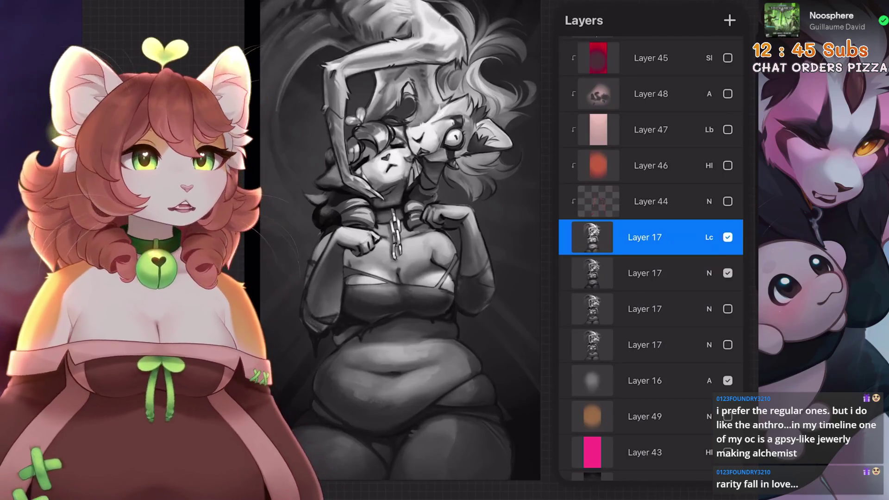
{"action": "left_click", "coordinate": [727, 237]}
{"action": "left_click", "coordinate": [728, 237]}
{"action": "left_click", "coordinate": [728, 237]}
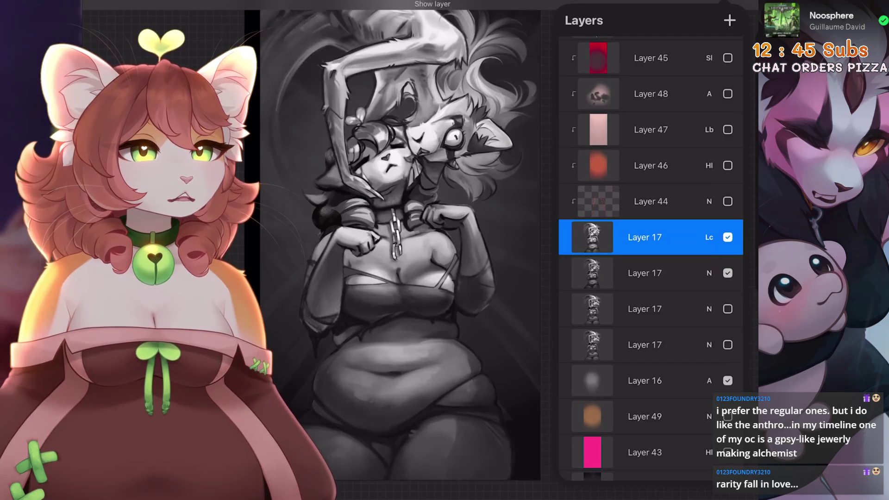
{"action": "left_click", "coordinate": [727, 237]}
{"action": "left_click", "coordinate": [728, 237]}
Delete the Lighter Colour copy of Layer 17
{"action": "left_click_drag", "start_coordinate": [672, 237], "coordinate": [583, 237]}
{"action": "left_click", "coordinate": [718, 236]}
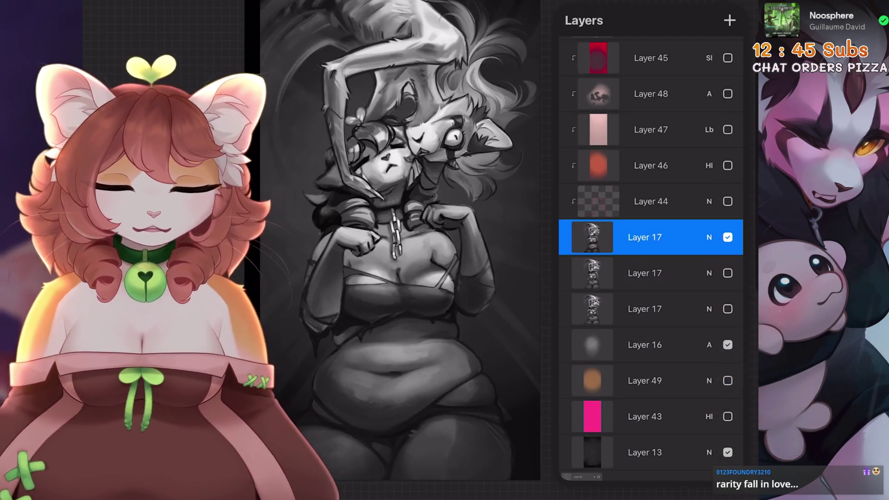
{"action": "scroll", "coordinate": [400, 241], "scroll_direction": "left", "scroll_amount": 3}
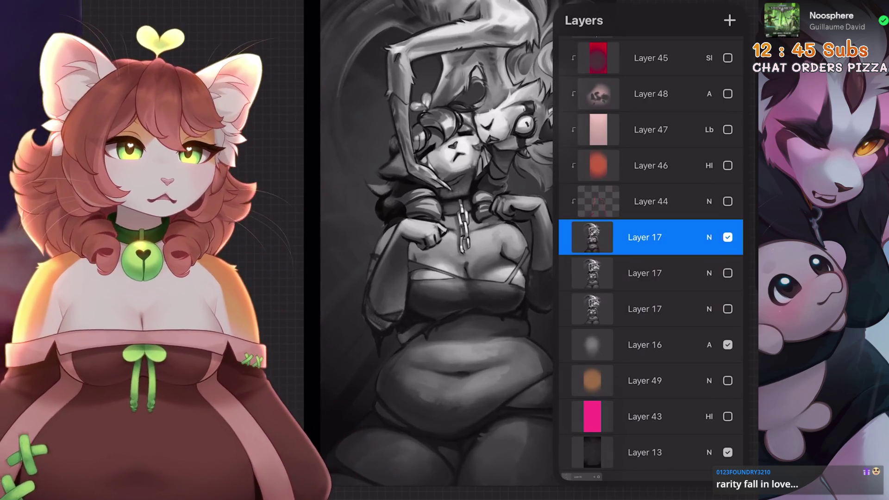
{"action": "scroll", "coordinate": [424, 232], "scroll_direction": "right", "scroll_amount": 3}
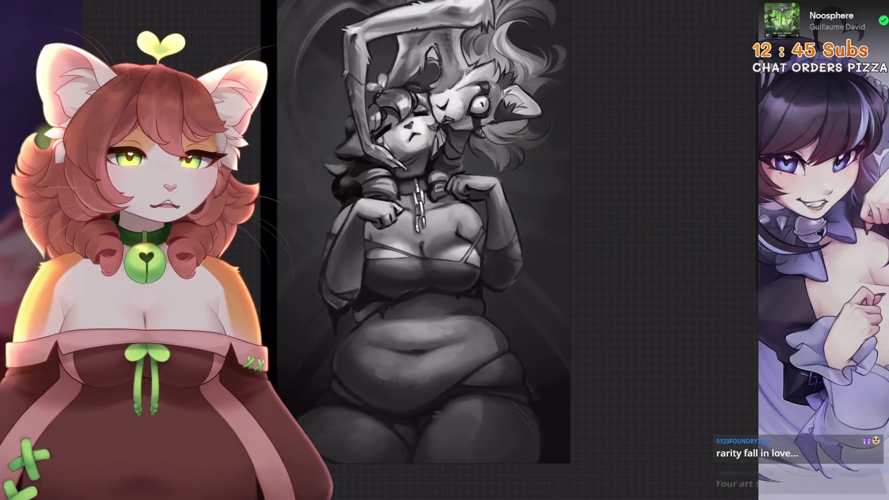
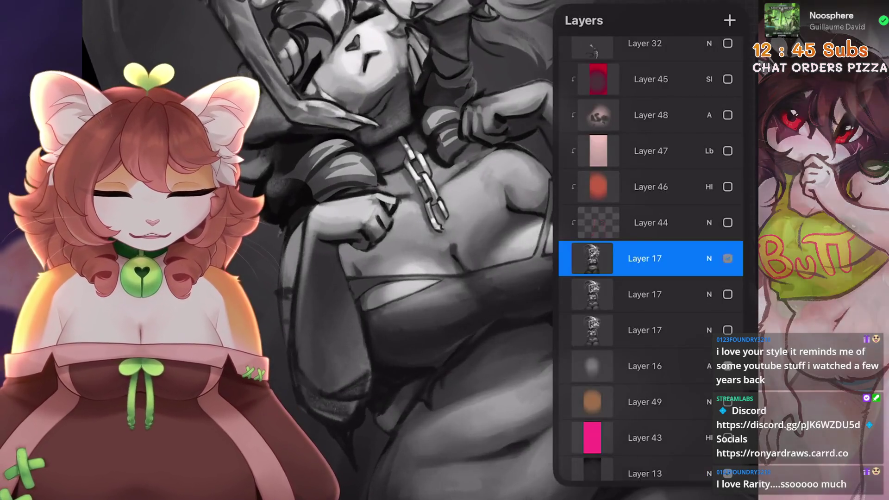
Make Layer 17 visible and switch to the HB Pencil 2 sketching brush
{"action": "left_click", "coordinate": [727, 258]}
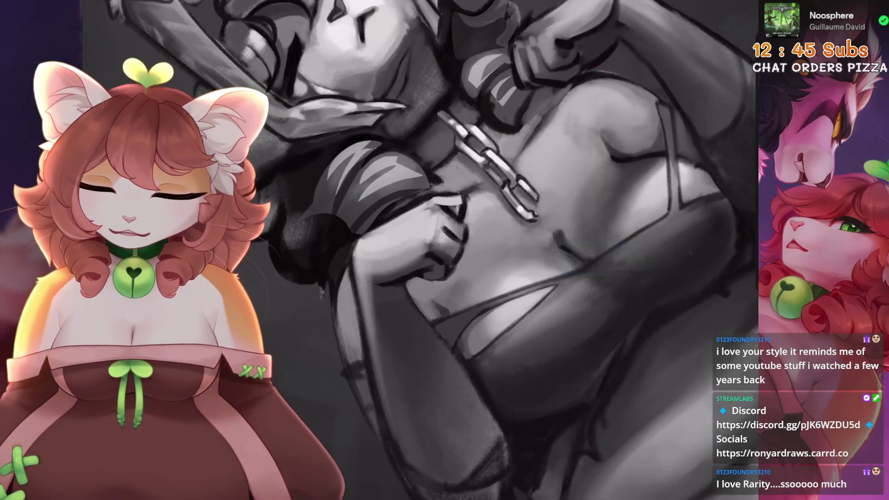
{"action": "key", "text": "s"}
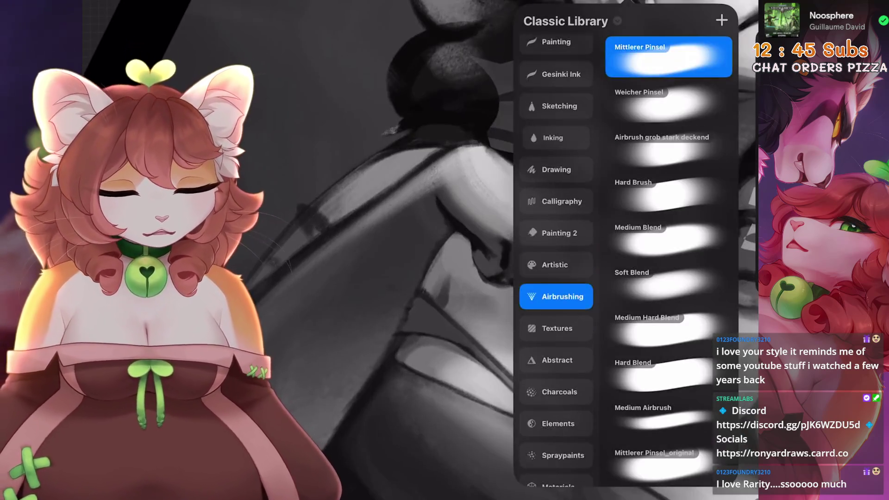
{"action": "left_click", "coordinate": [556, 122]}
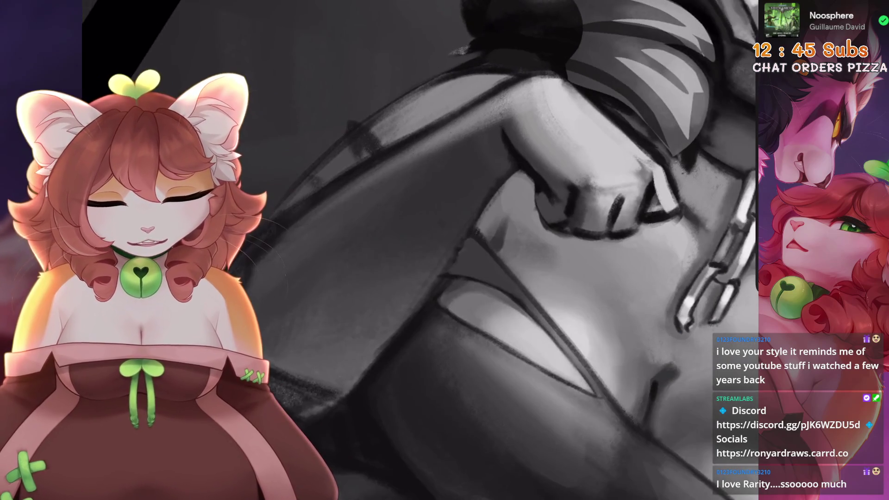
Undo the last two torso strokes and paint one new dark shading stroke instead
{"action": "key", "text": "ctrl+z"}
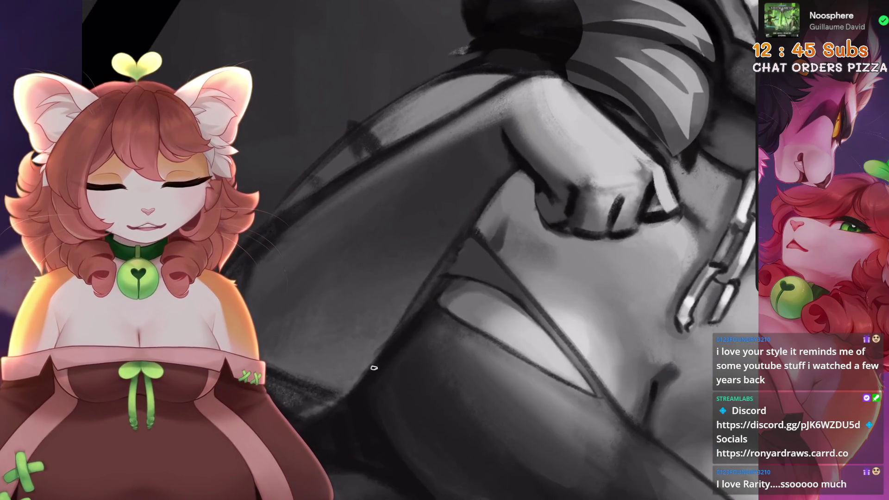
{"action": "key", "text": "ctrl+z"}
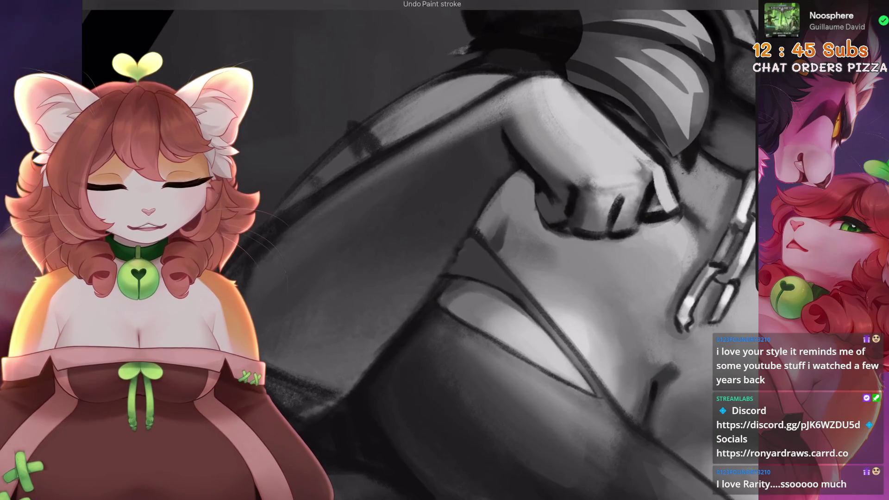
{"action": "left_click_drag", "start_coordinate": [402, 322], "coordinate": [457, 235]}
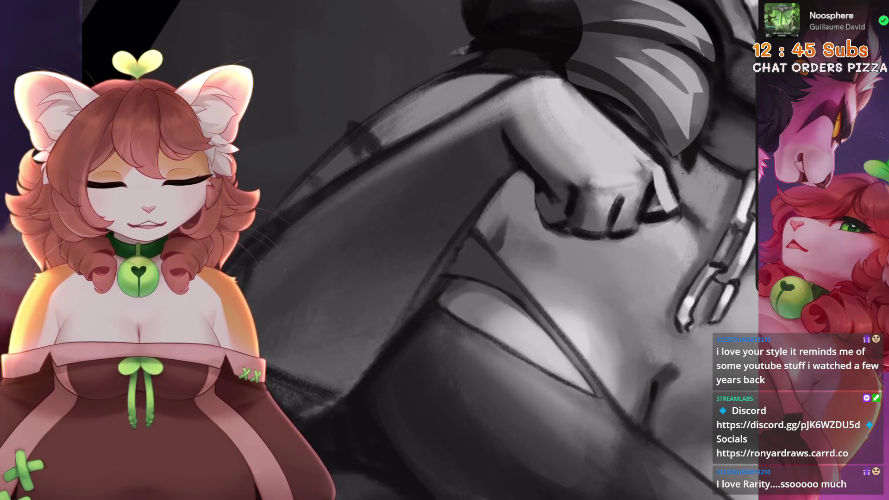
{"action": "scroll", "coordinate": [491, 251], "scroll_direction": "up", "scroll_amount": 3}
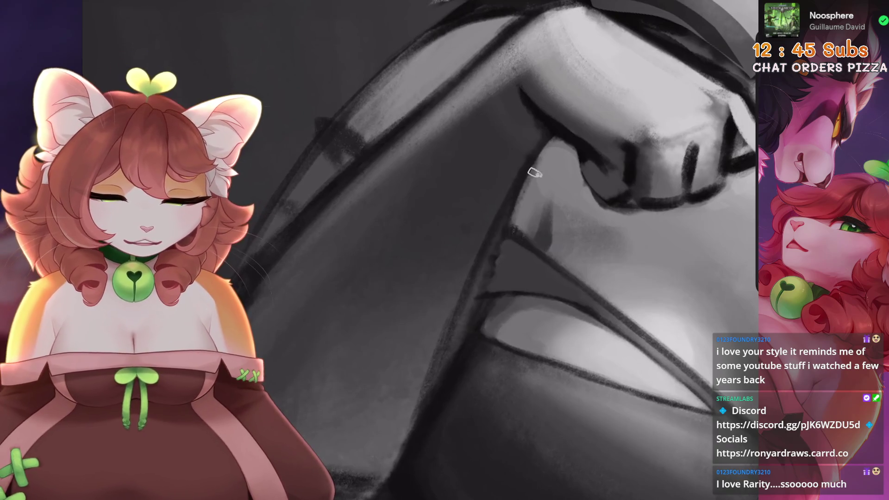
{"action": "scroll", "coordinate": [506, 285], "scroll_direction": "down", "scroll_amount": 3}
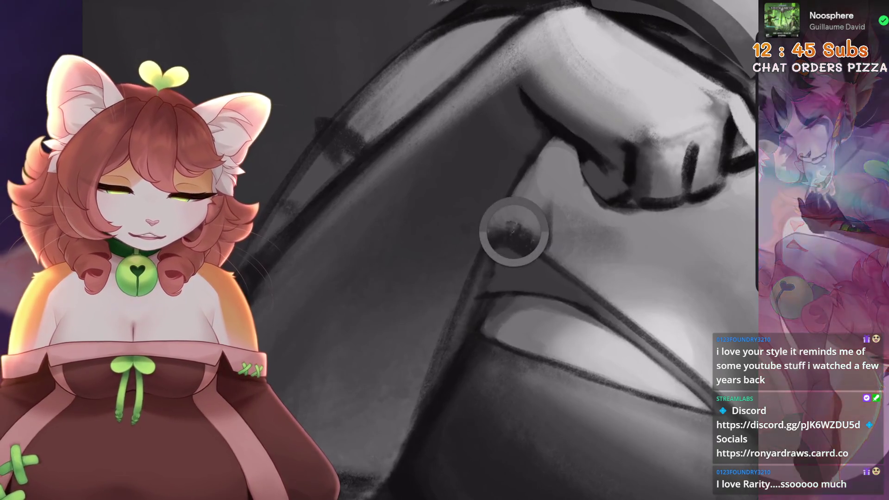
{"action": "scroll", "coordinate": [486, 265], "scroll_direction": "up", "scroll_amount": 3}
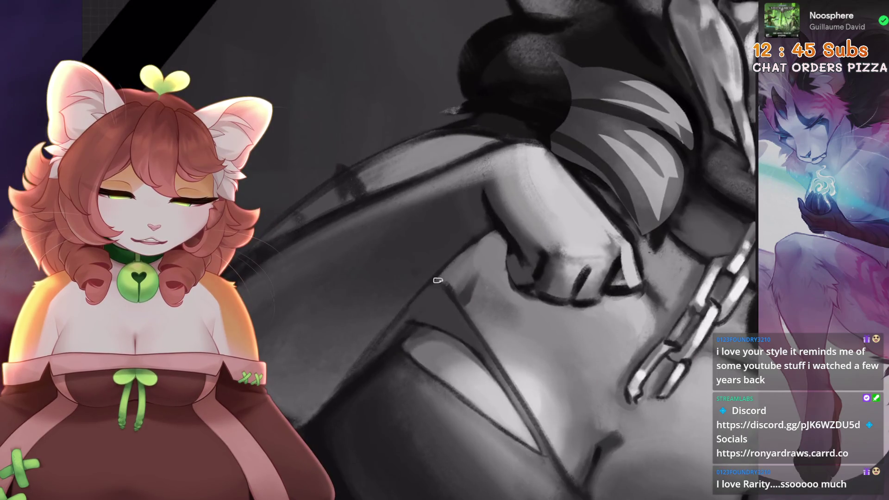
{"action": "scroll", "coordinate": [361, 211], "scroll_direction": "up", "scroll_amount": 2}
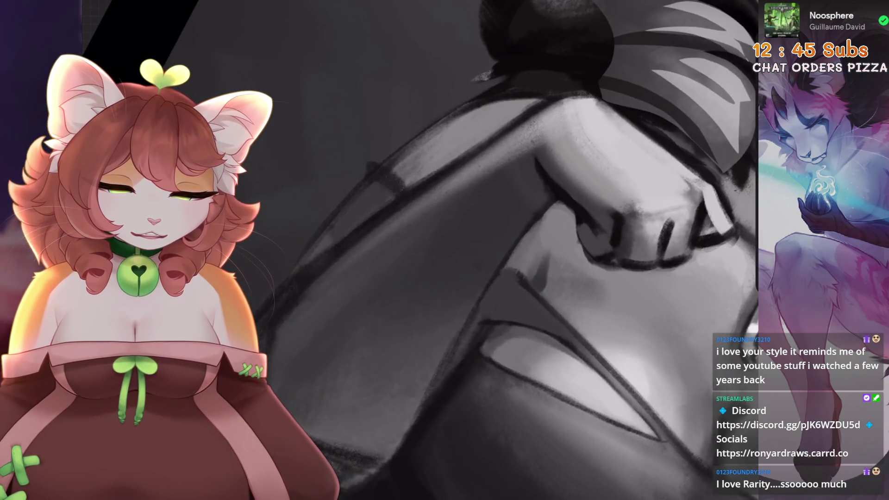
{"action": "scroll", "coordinate": [330, 239], "scroll_direction": "up", "scroll_amount": 3}
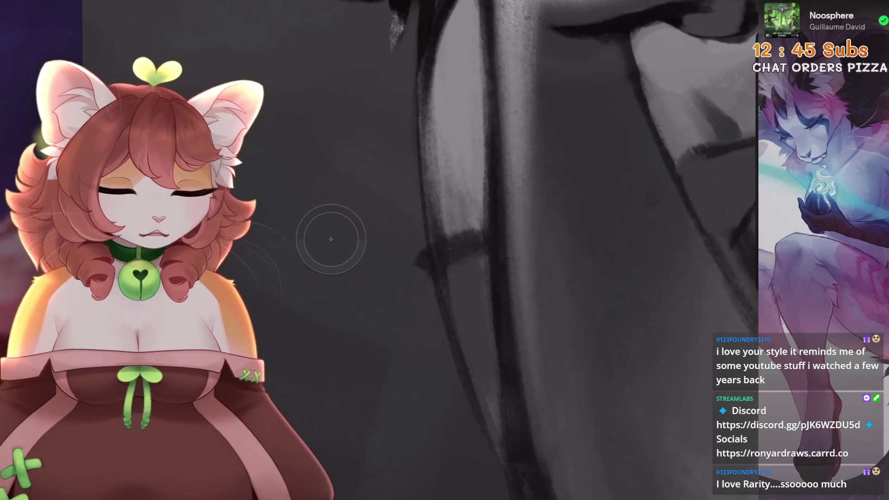
{"action": "scroll", "coordinate": [456, 227], "scroll_direction": "down", "scroll_amount": 3}
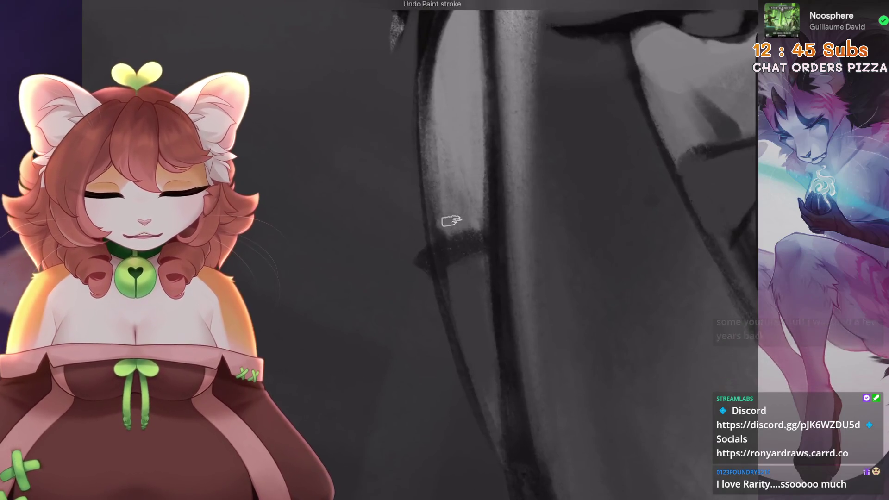
{"action": "scroll", "coordinate": [395, 225], "scroll_direction": "up", "scroll_amount": 3}
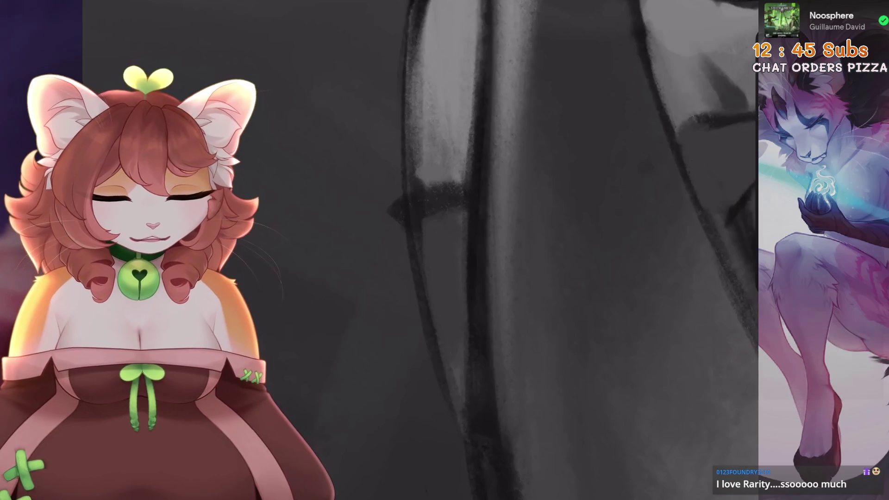
{"action": "scroll", "coordinate": [418, 335], "scroll_direction": "down", "scroll_amount": 3}
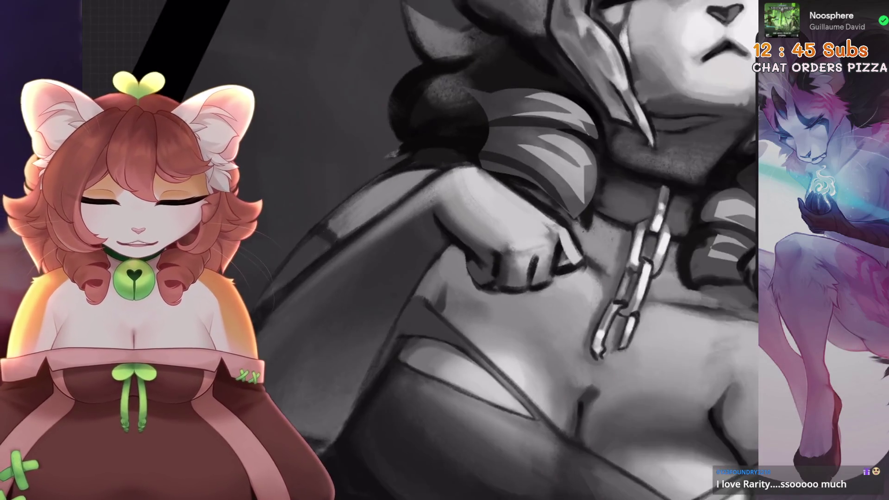
{"action": "scroll", "coordinate": [418, 335], "scroll_direction": "up", "scroll_amount": 3}
{"action": "scroll", "coordinate": [501, 269], "scroll_direction": "down", "scroll_amount": 2}
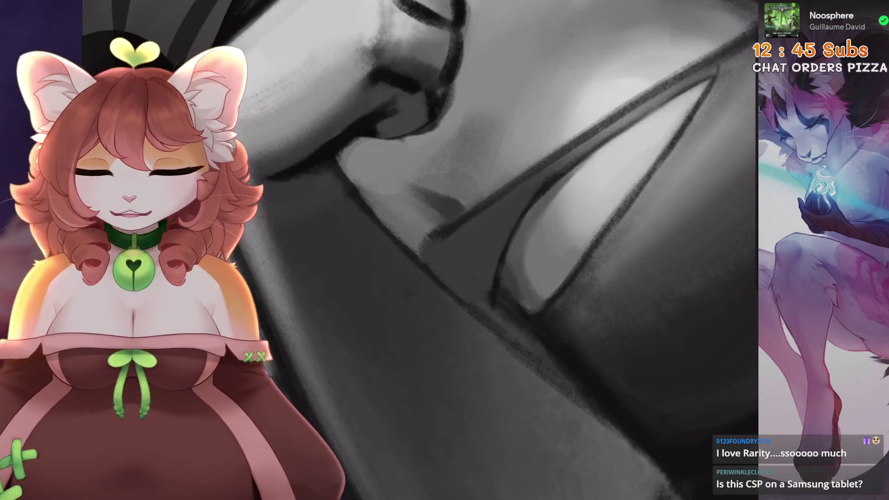
Undo the two most recent paint strokes on the figure
{"action": "scroll", "coordinate": [498, 270], "scroll_direction": "down", "scroll_amount": 2}
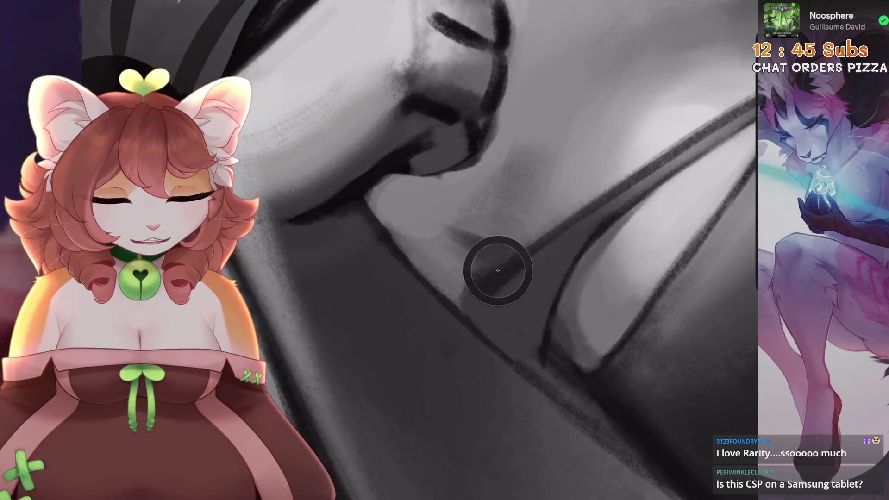
{"action": "scroll", "coordinate": [498, 271], "scroll_direction": "down", "scroll_amount": 2}
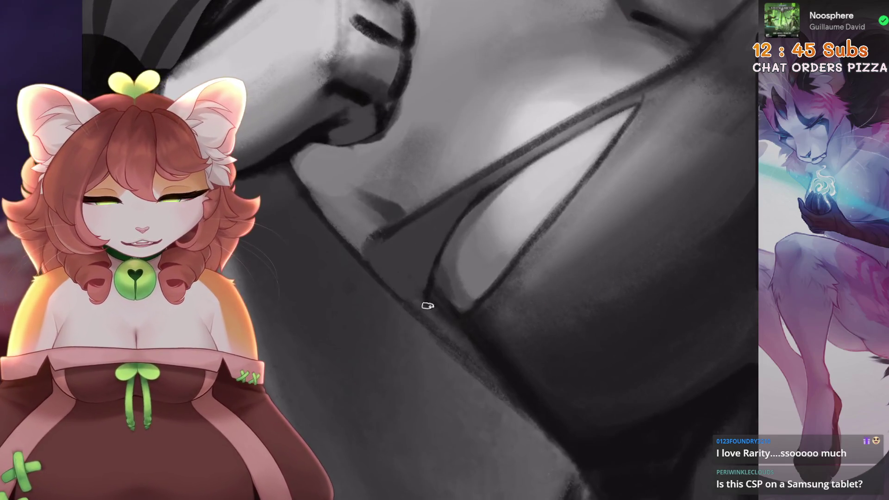
{"action": "scroll", "coordinate": [477, 308], "scroll_direction": "down", "scroll_amount": 3}
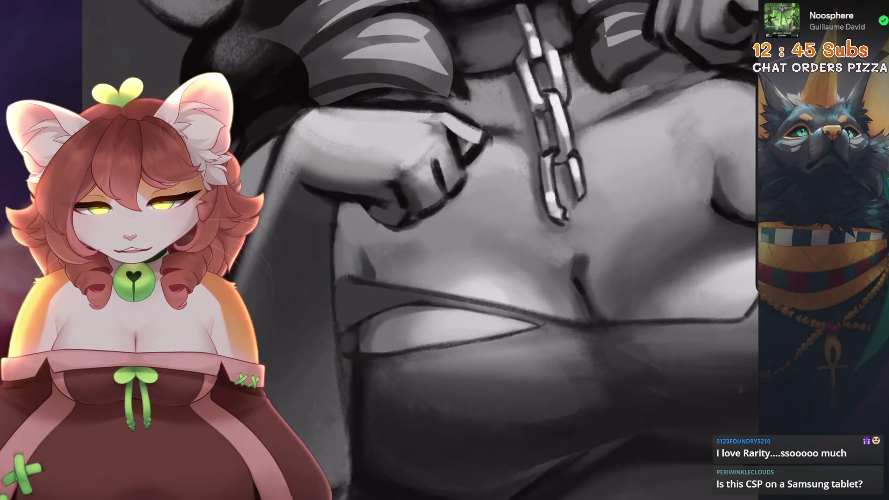
{"action": "scroll", "coordinate": [420, 250], "scroll_direction": "up", "scroll_amount": 3}
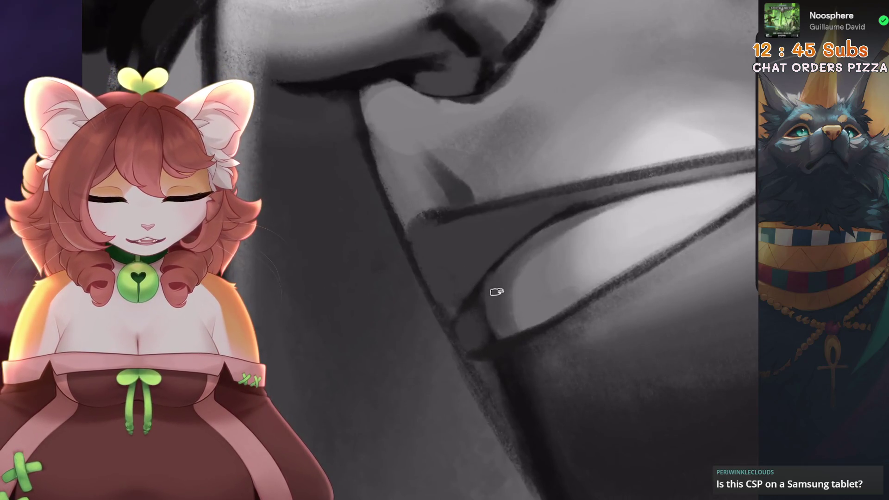
{"action": "scroll", "coordinate": [415, 317], "scroll_direction": "down", "scroll_amount": 3}
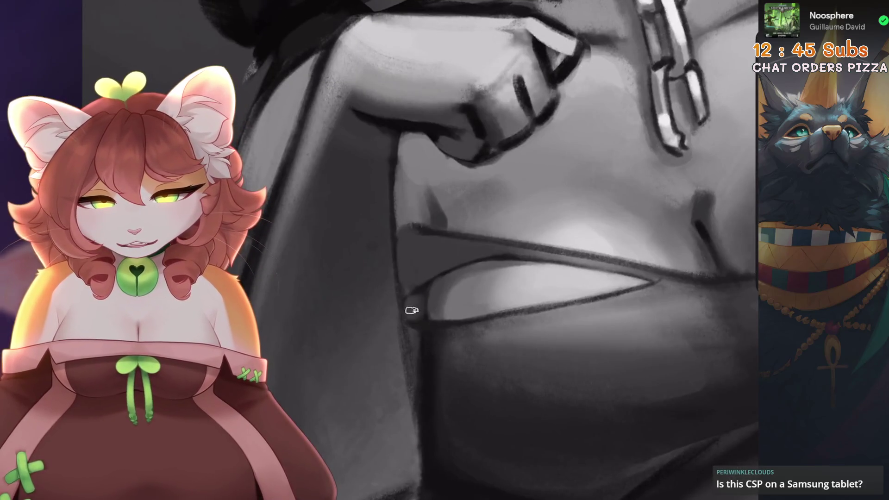
{"action": "scroll", "coordinate": [417, 250], "scroll_direction": "down", "scroll_amount": 3}
{"action": "scroll", "coordinate": [416, 316], "scroll_direction": "up", "scroll_amount": 3}
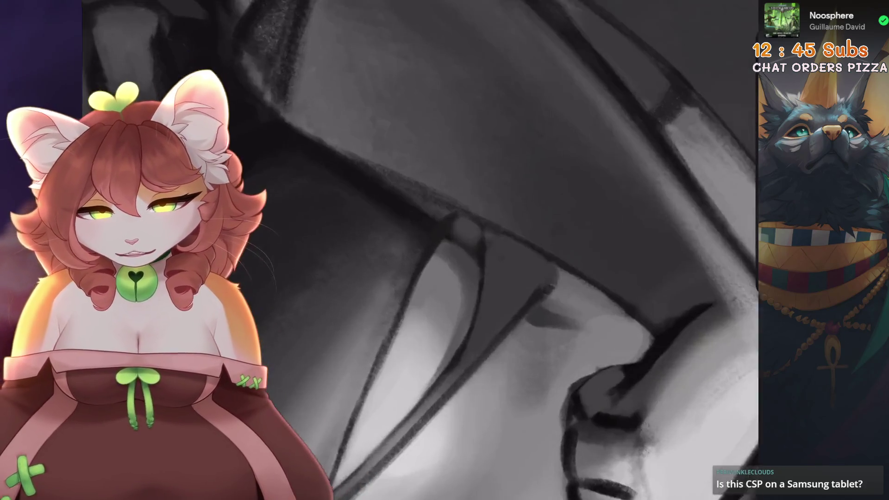
{"action": "scroll", "coordinate": [417, 316], "scroll_direction": "down", "scroll_amount": 2}
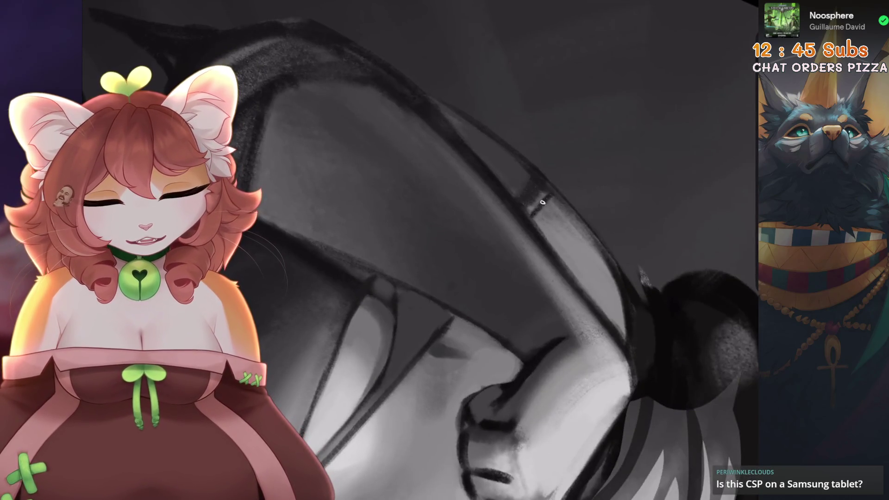
{"action": "scroll", "coordinate": [550, 194], "scroll_direction": "up", "scroll_amount": 3}
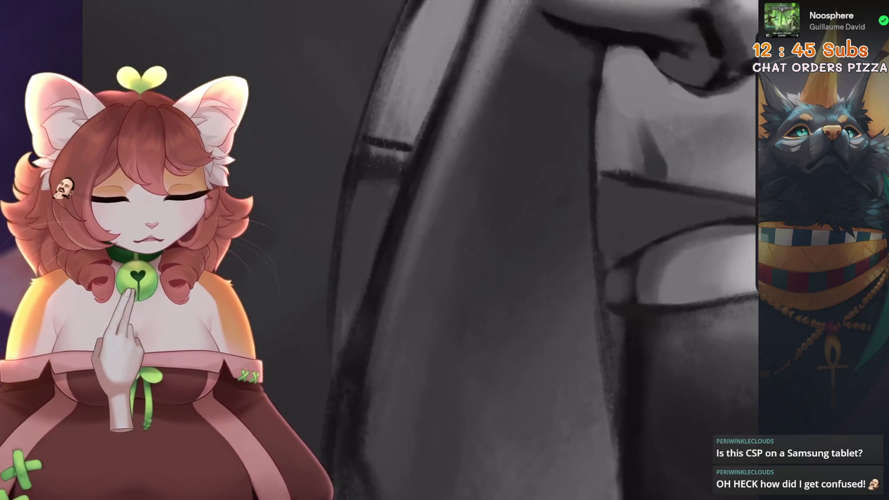
{"action": "scroll", "coordinate": [515, 215], "scroll_direction": "up", "scroll_amount": 3}
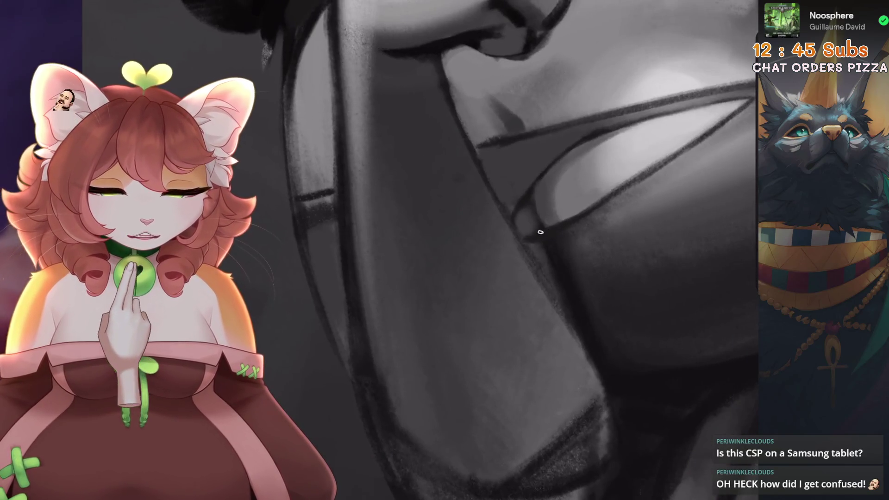
{"action": "scroll", "coordinate": [416, 250], "scroll_direction": "up", "scroll_amount": 1}
{"action": "scroll", "coordinate": [416, 250], "scroll_direction": "down", "scroll_amount": 2}
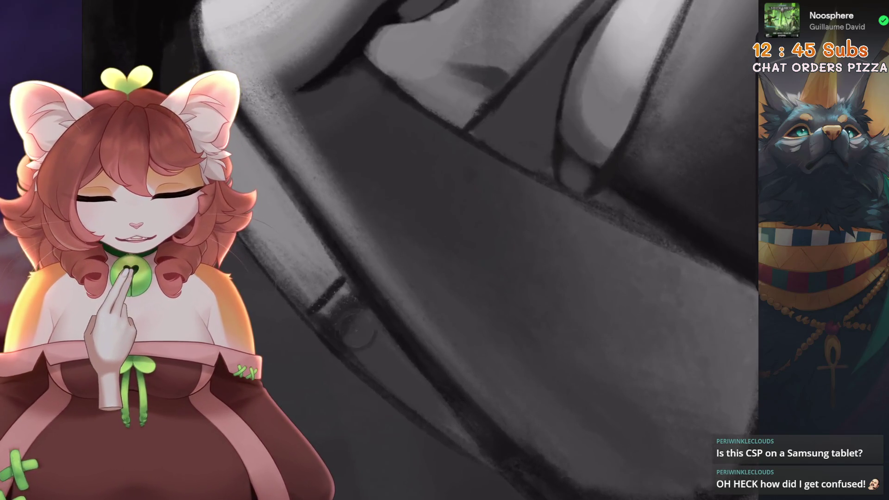
{"action": "scroll", "coordinate": [476, 143], "scroll_direction": "up", "scroll_amount": 2}
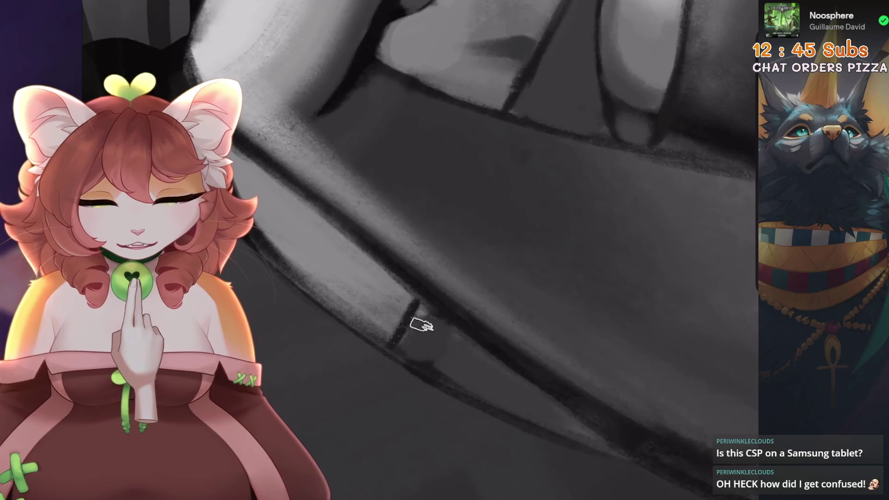
{"action": "scroll", "coordinate": [423, 318], "scroll_direction": "down", "scroll_amount": 2}
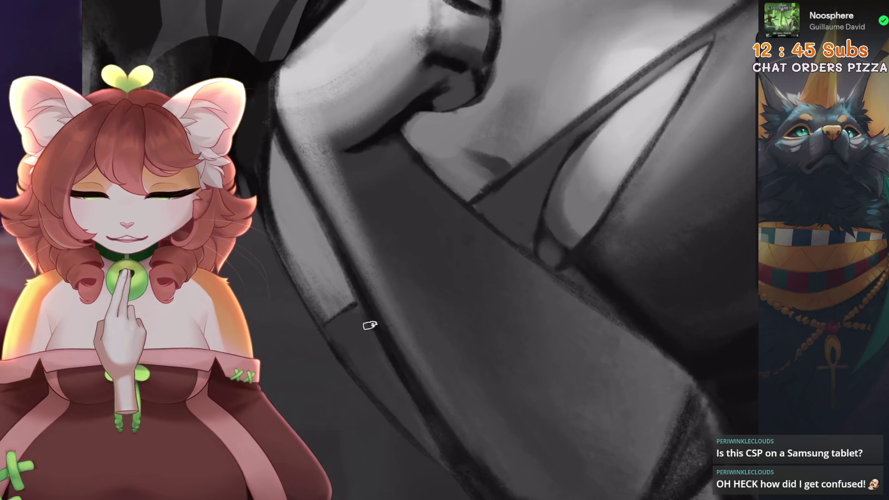
{"action": "scroll", "coordinate": [370, 326], "scroll_direction": "down", "scroll_amount": 3}
{"action": "scroll", "coordinate": [417, 250], "scroll_direction": "up", "scroll_amount": 4}
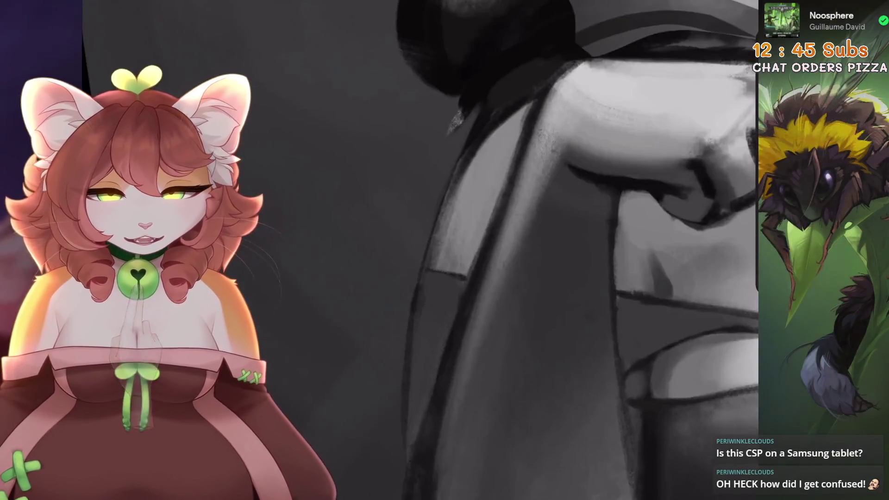
{"action": "scroll", "coordinate": [433, 444], "scroll_direction": "up", "scroll_amount": 3}
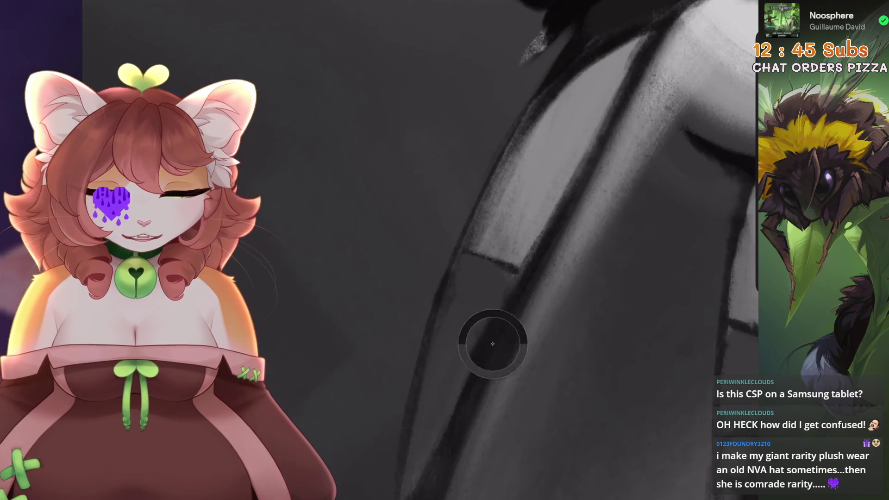
{"action": "scroll", "coordinate": [433, 444], "scroll_direction": "down", "scroll_amount": 3}
{"action": "scroll", "coordinate": [432, 443], "scroll_direction": "up", "scroll_amount": 3}
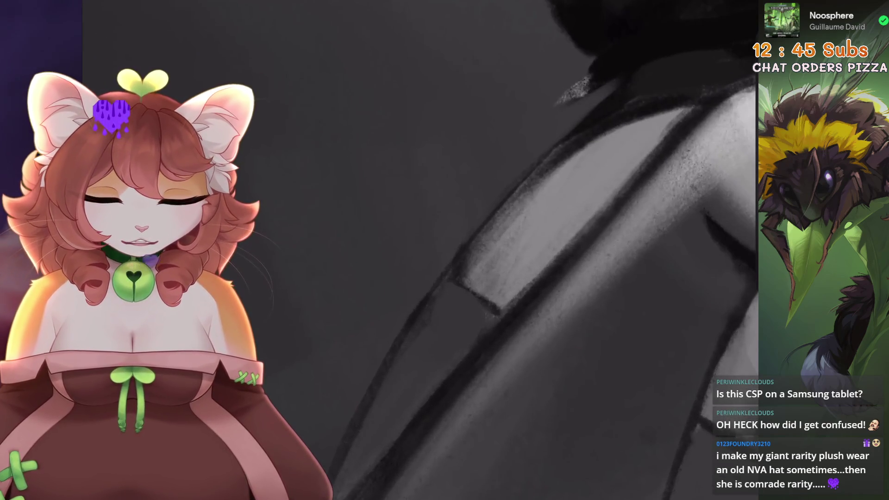
{"action": "key", "text": "ctrl+z"}
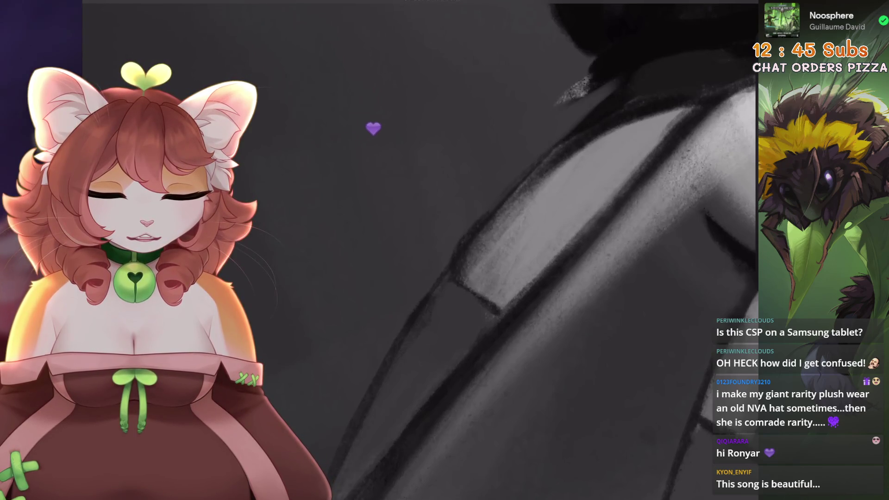
{"action": "key", "text": "ctrl+z"}
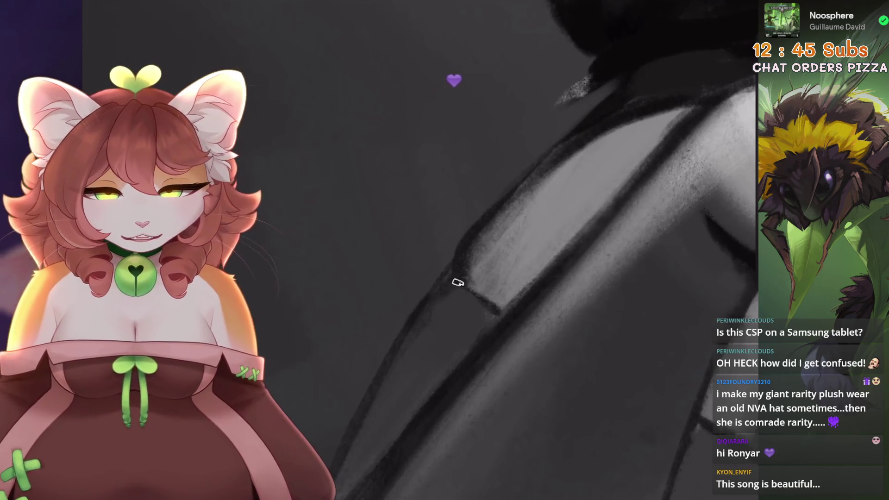
Switch to the 6B Stift 2 sketching brush and start a freehand selection at the gap
{"action": "scroll", "coordinate": [473, 70], "scroll_direction": "down", "scroll_amount": 5}
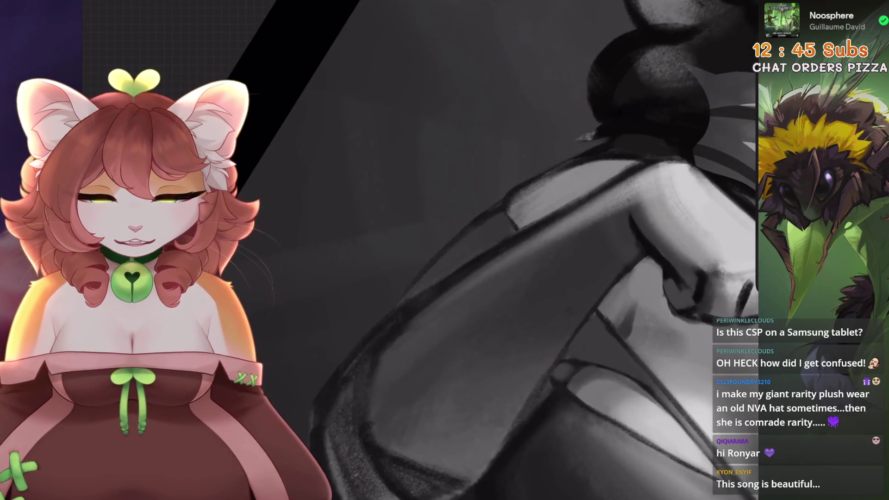
{"action": "scroll", "coordinate": [530, 250], "scroll_direction": "up", "scroll_amount": 5}
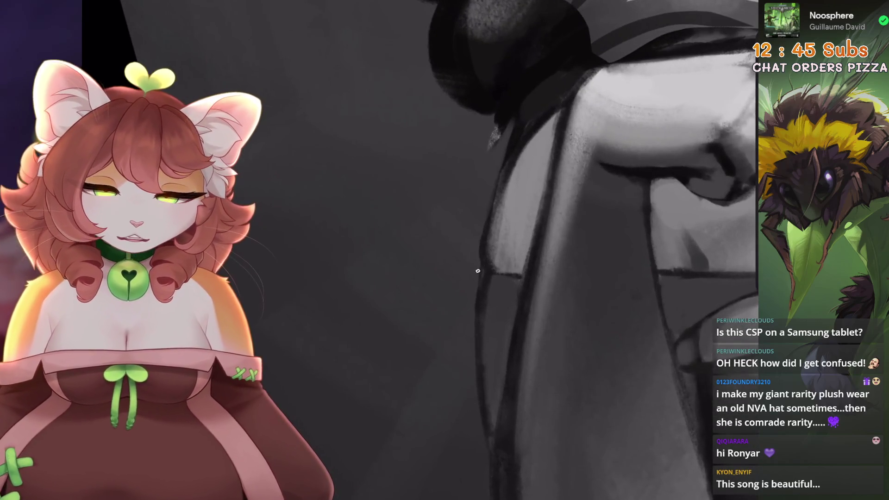
{"action": "scroll", "coordinate": [475, 232], "scroll_direction": "up", "scroll_amount": 2}
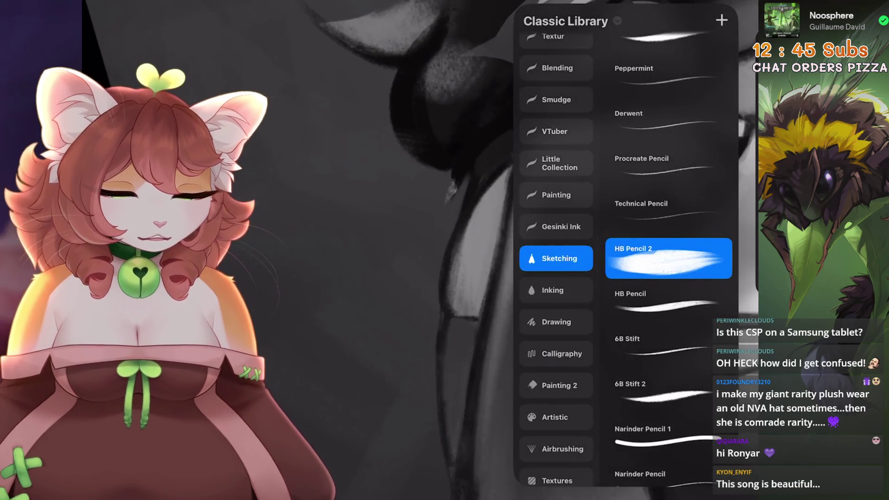
{"action": "left_click", "coordinate": [669, 303]}
{"action": "left_click", "coordinate": [669, 391]}
{"action": "scroll", "coordinate": [530, 250], "scroll_direction": "up", "scroll_amount": 2}
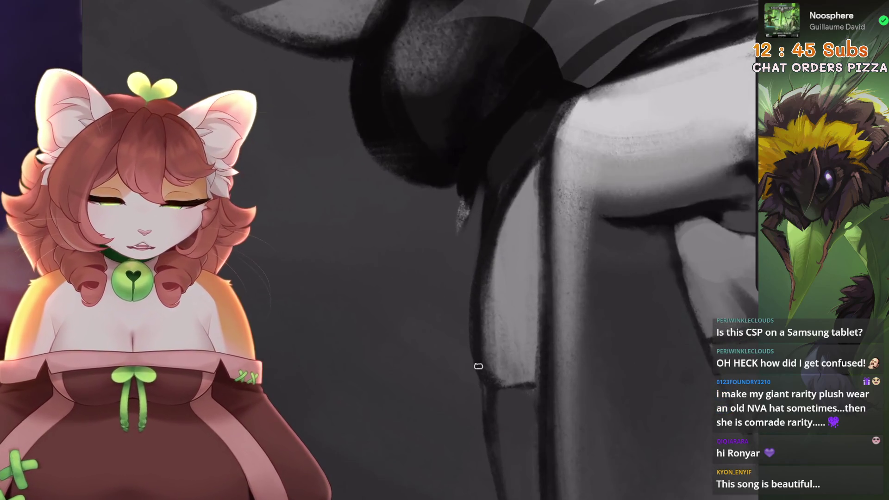
{"action": "scroll", "coordinate": [420, 250], "scroll_direction": "down", "scroll_amount": 3}
{"action": "scroll", "coordinate": [420, 250], "scroll_direction": "up", "scroll_amount": 4}
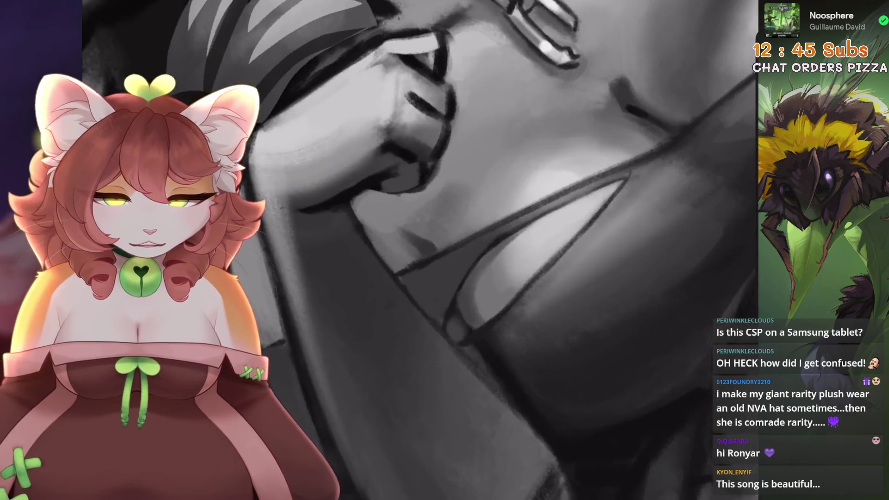
{"action": "scroll", "coordinate": [463, 250], "scroll_direction": "up", "scroll_amount": 1}
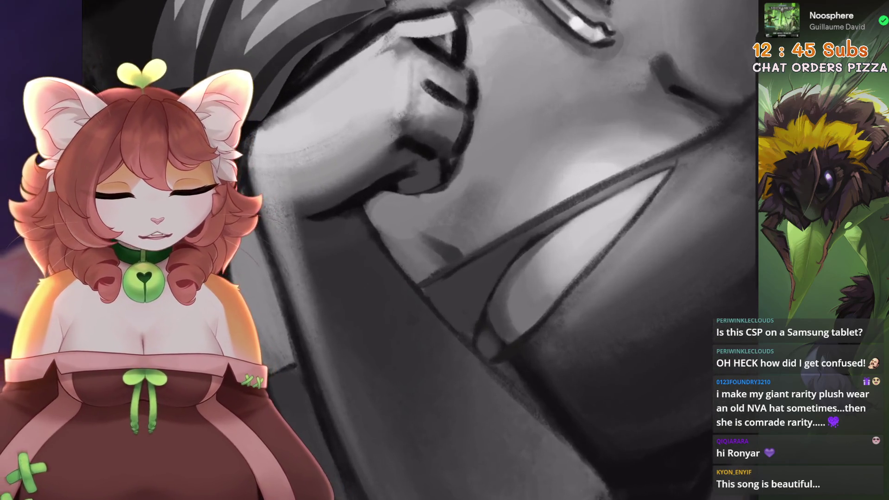
{"action": "scroll", "coordinate": [452, 307], "scroll_direction": "down", "scroll_amount": 1}
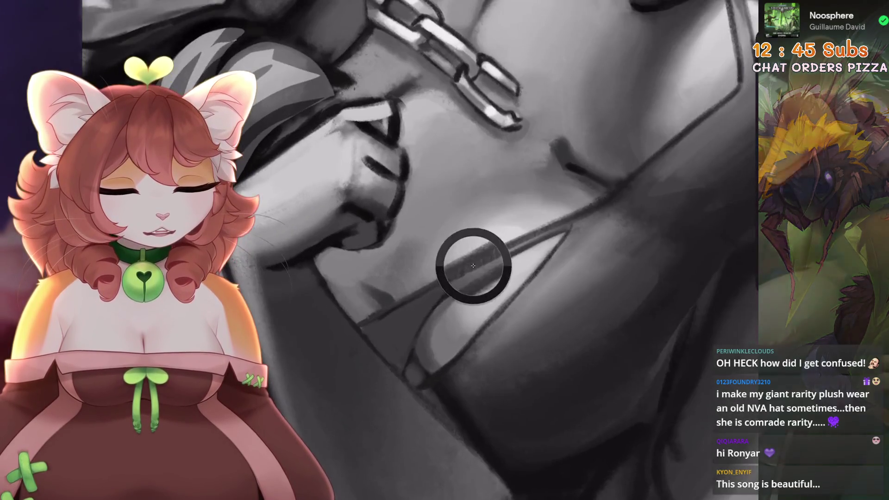
{"action": "scroll", "coordinate": [421, 250], "scroll_direction": "down", "scroll_amount": 1}
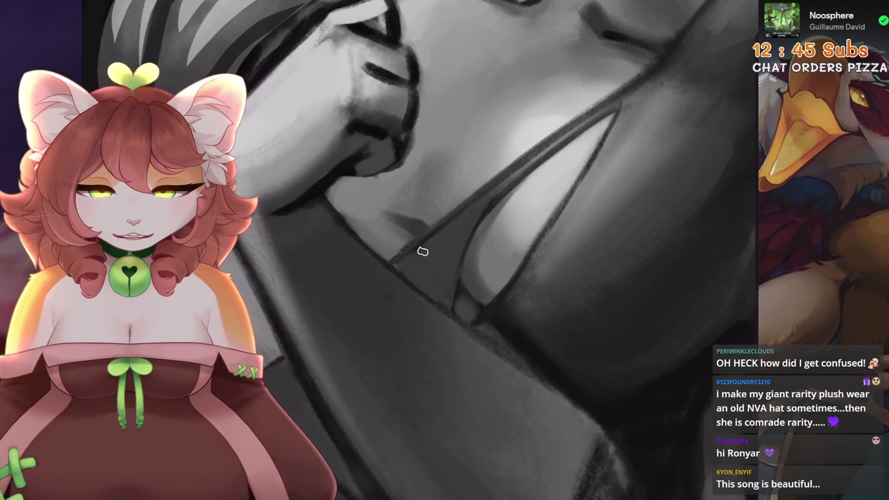
{"action": "scroll", "coordinate": [424, 284], "scroll_direction": "up", "scroll_amount": 1}
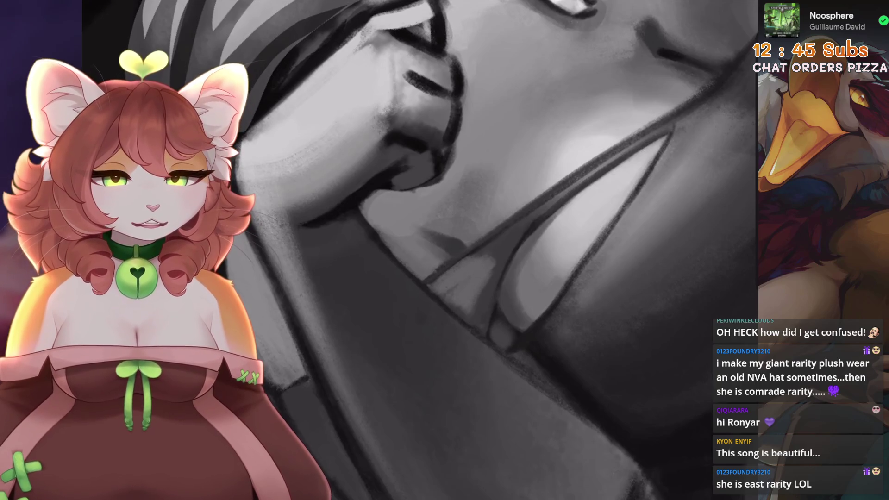
{"action": "key", "text": "s"}
{"action": "left_click", "coordinate": [432, 283]}
Enclose the triangular gap along the clothing edge and lighten it with soft grey strokes
{"action": "mouse_move", "coordinate": [529, 215]}
{"action": "left_mouse_down"}
{"action": "mouse_move", "coordinate": [514, 144]}
{"action": "mouse_move", "coordinate": [477, 197]}
{"action": "left_mouse_up"}
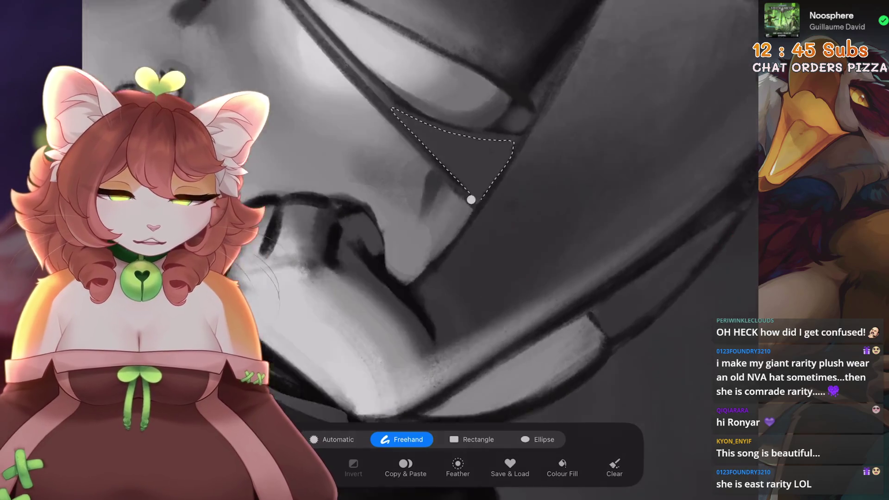
{"action": "left_click", "coordinate": [471, 199]}
{"action": "key", "text": "b"}
{"action": "mouse_move", "coordinate": [458, 235]}
{"action": "left_mouse_down"}
{"action": "mouse_move", "coordinate": [430, 218]}
{"action": "mouse_move", "coordinate": [470, 165]}
{"action": "left_mouse_up"}
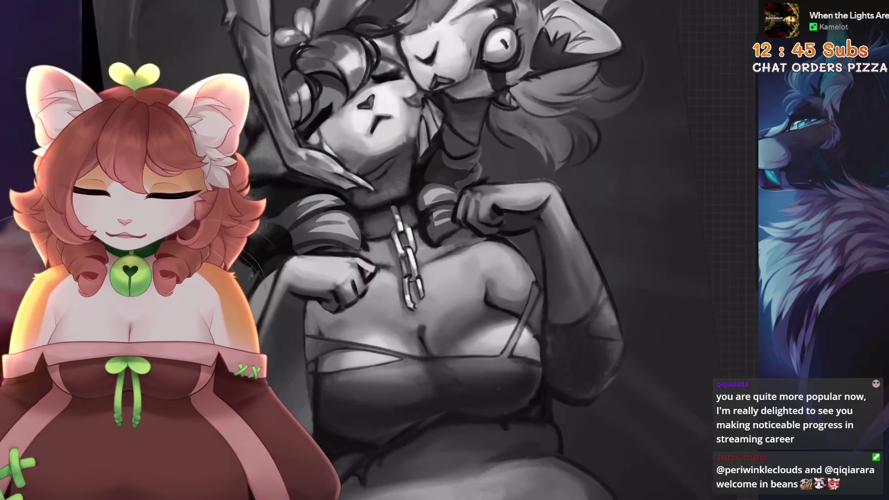
Undo the last two paint strokes, leaving the sleeve cuff's striped highlights
{"action": "key", "text": "ctrl+z"}
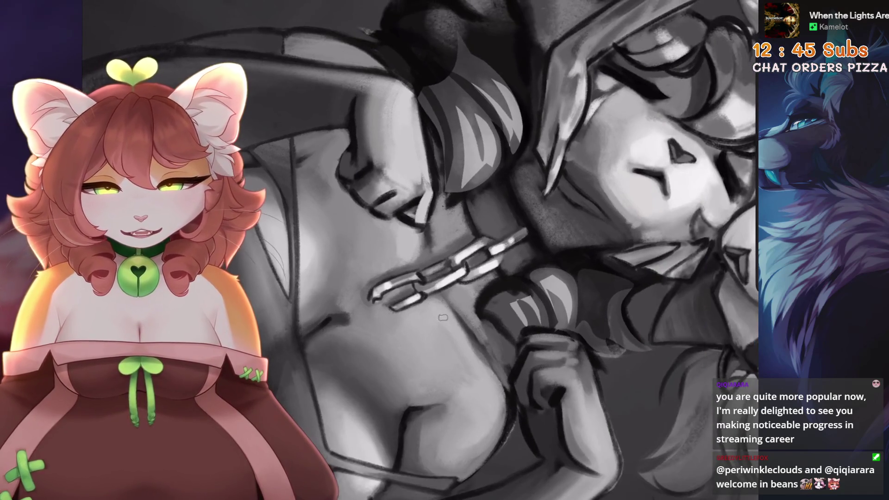
{"action": "key", "text": "ctrl+z"}
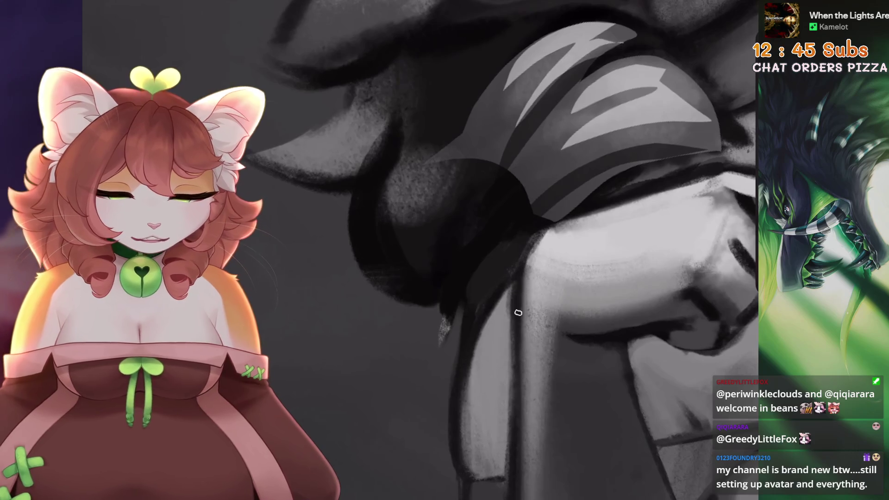
Undo the last erase stroke to bring back the marks near the hood and arm
{"action": "key", "text": "ctrl+z"}
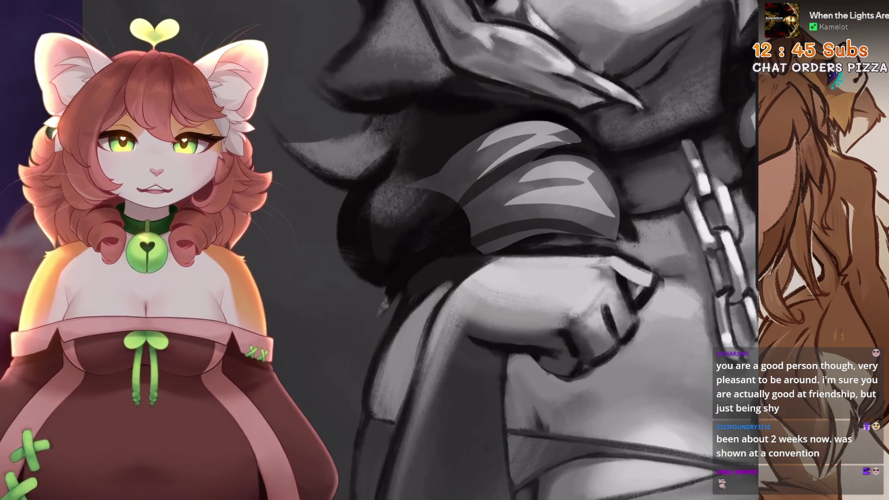
{"action": "scroll", "coordinate": [523, 265], "scroll_direction": "down", "scroll_amount": 3}
Trace a freehand selection around the shadowed shape beside the fist, then return to the brush
{"action": "scroll", "coordinate": [524, 264], "scroll_direction": "up", "scroll_amount": 4}
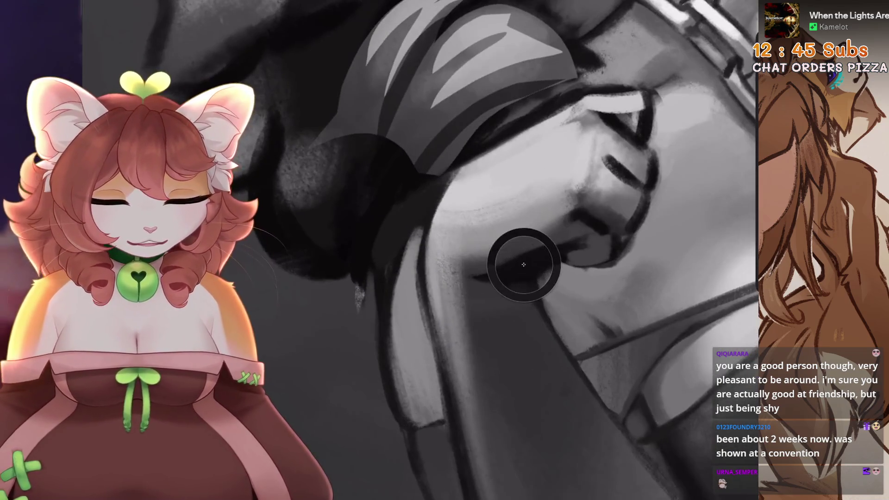
{"action": "left_click_drag", "start_coordinate": [576, 254], "coordinate": [468, 254]}
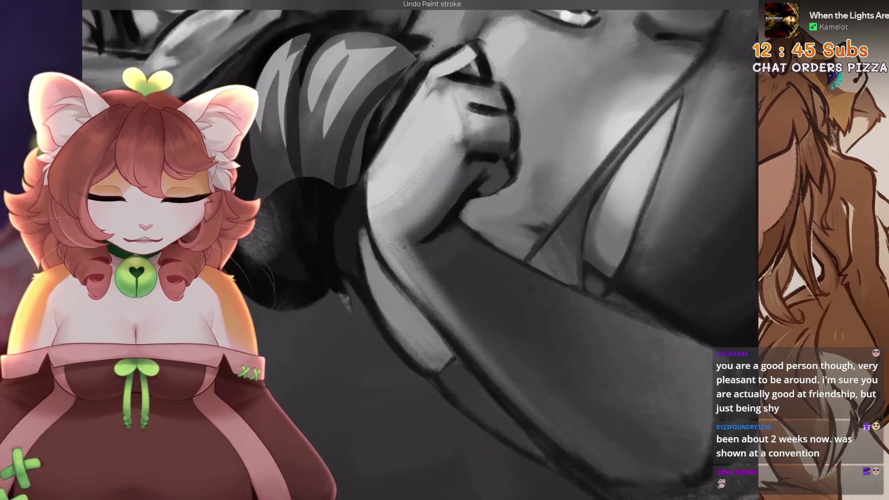
{"action": "key", "text": "s"}
{"action": "mouse_move", "coordinate": [444, 182]}
{"action": "left_mouse_down"}
{"action": "mouse_move", "coordinate": [420, 213]}
{"action": "mouse_move", "coordinate": [407, 259]}
{"action": "mouse_move", "coordinate": [442, 285]}
{"action": "left_mouse_up"}
{"action": "left_click_drag", "start_coordinate": [509, 232], "coordinate": [484, 314]}
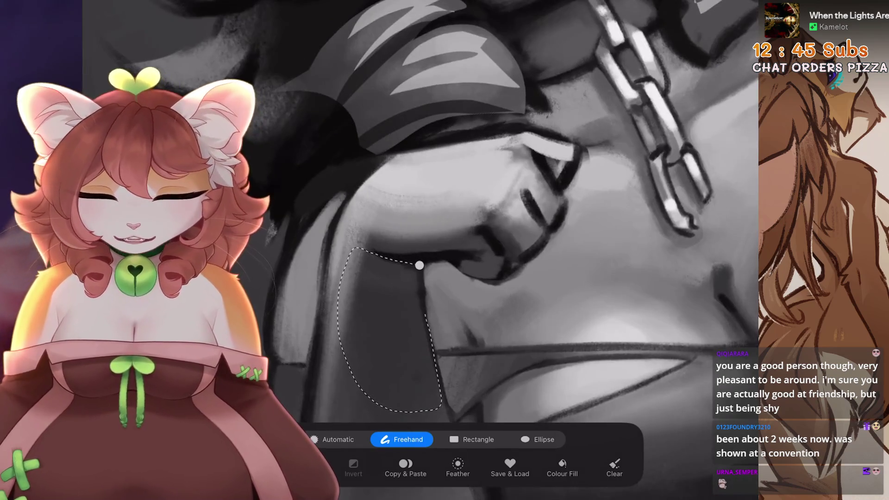
{"action": "key", "text": "b"}
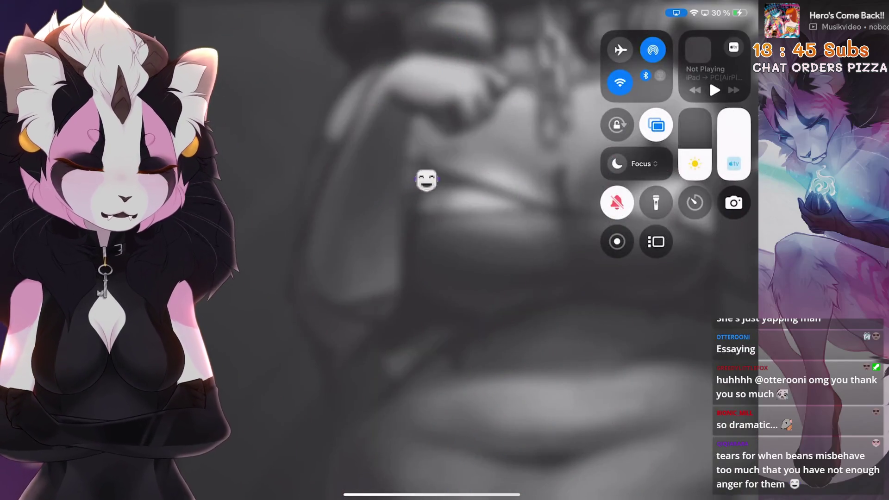
Dismiss Control Center so the greyscale torso painting fills the screen
{"action": "left_click", "coordinate": [422, 180]}
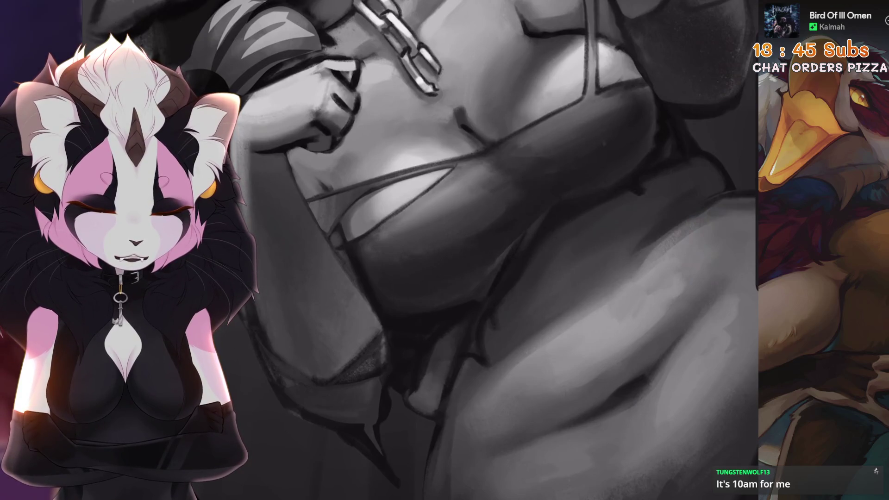
Pick the HB Pencil sketching brush, undo the two latest strokes, and zoom out to the whole figure
{"action": "left_click", "coordinate": [556, 138]}
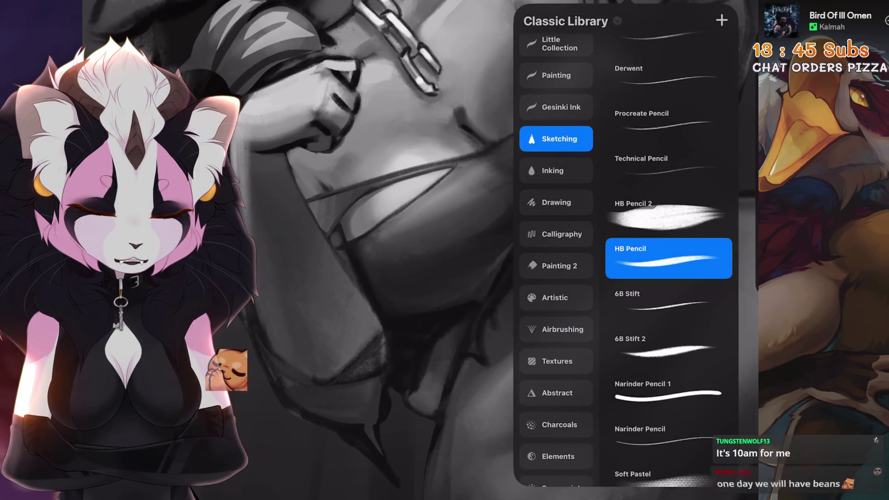
{"action": "key", "text": "Escape"}
{"action": "scroll", "coordinate": [417, 250], "scroll_direction": "down", "scroll_amount": 5}
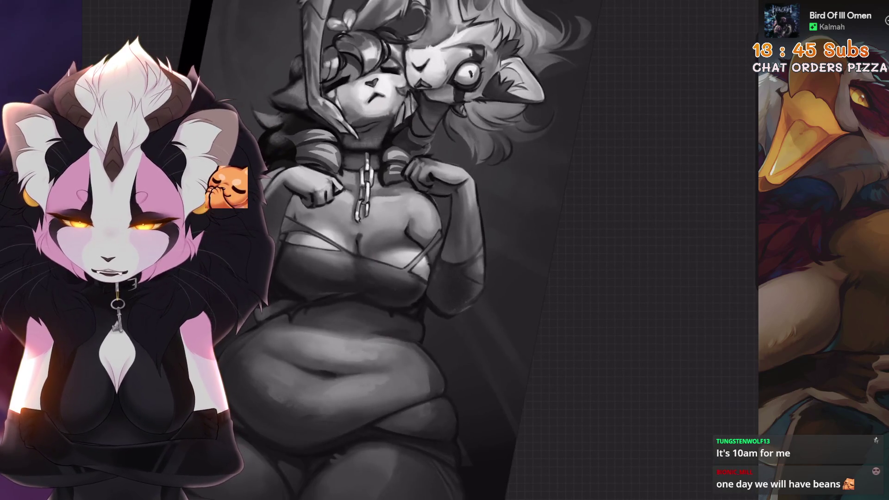
{"action": "key", "text": "ctrl+z"}
{"action": "scroll", "coordinate": [416, 250], "scroll_direction": "up", "scroll_amount": 5}
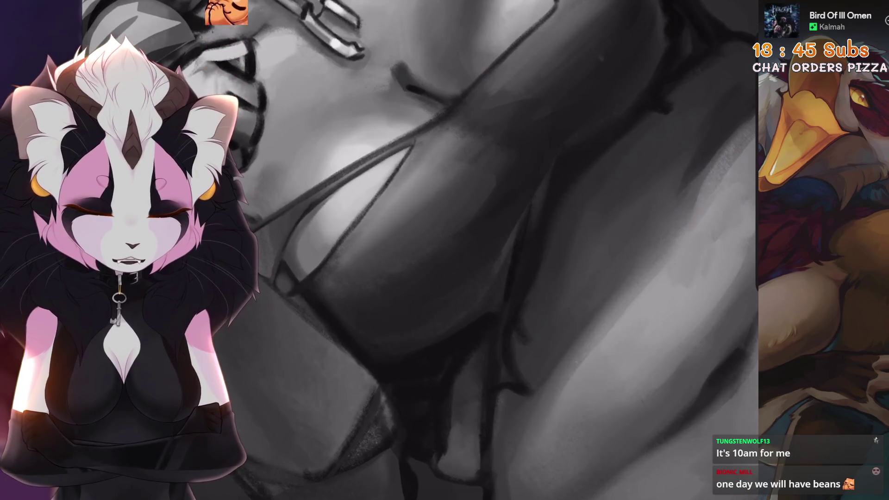
{"action": "key", "text": "ctrl+z"}
{"action": "key", "text": "ctrl+0"}
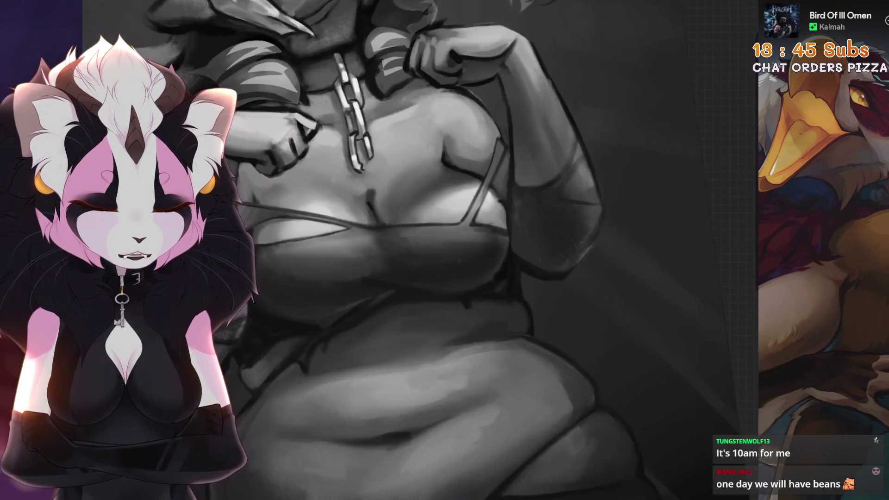
{"action": "scroll", "coordinate": [419, 250], "scroll_direction": "up", "scroll_amount": 5}
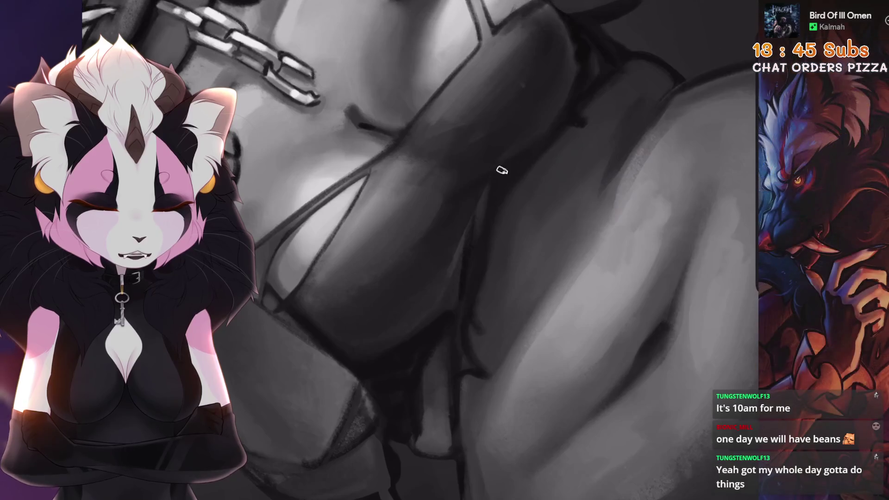
{"action": "scroll", "coordinate": [419, 250], "scroll_direction": "down", "scroll_amount": 5}
{"action": "scroll", "coordinate": [419, 250], "scroll_direction": "up", "scroll_amount": 4}
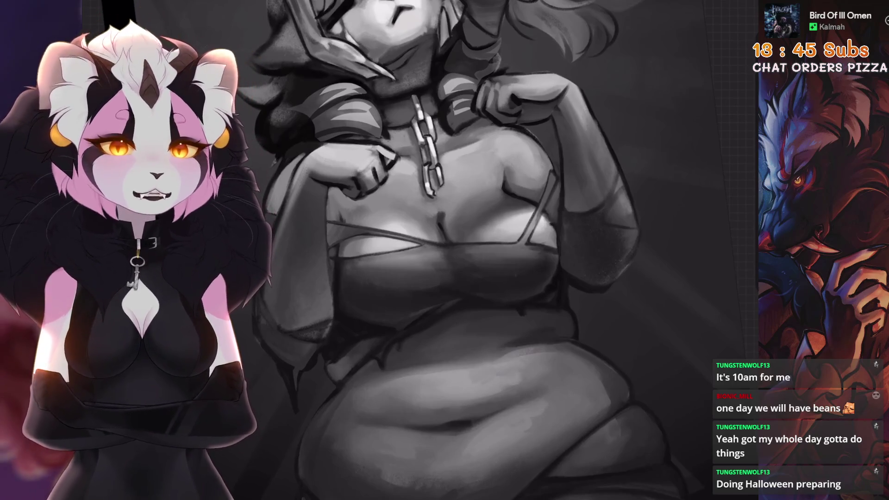
Brighten the upper arm with light HB Pencil strokes, then undo a trial stroke
{"action": "scroll", "coordinate": [445, 250], "scroll_direction": "down", "scroll_amount": 3}
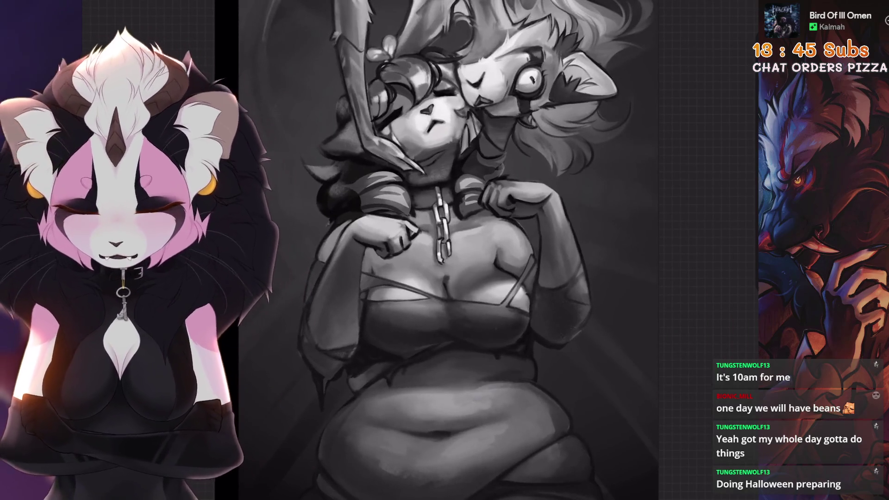
{"action": "scroll", "coordinate": [520, 154], "scroll_direction": "up", "scroll_amount": 5}
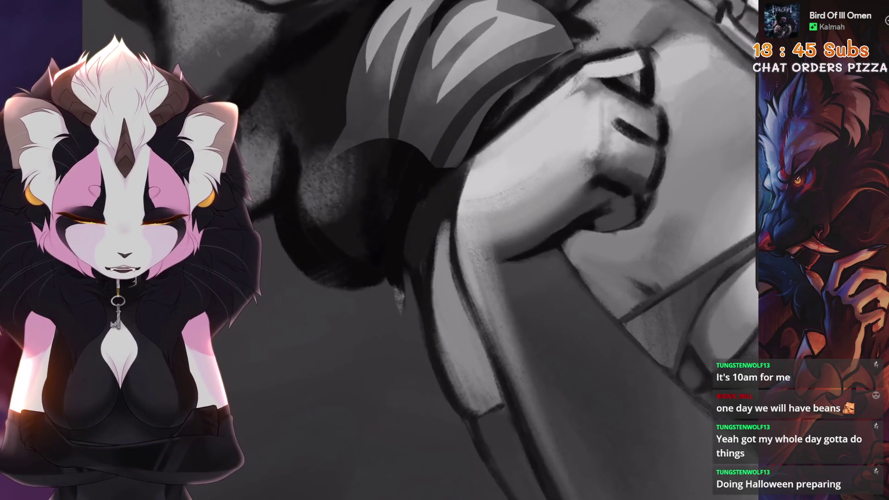
{"action": "scroll", "coordinate": [484, 262], "scroll_direction": "down", "scroll_amount": 2}
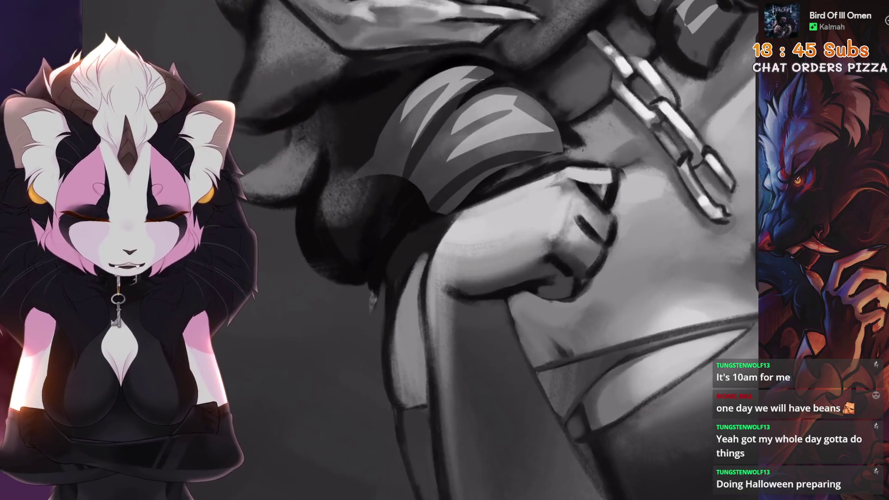
{"action": "scroll", "coordinate": [492, 242], "scroll_direction": "up", "scroll_amount": 2}
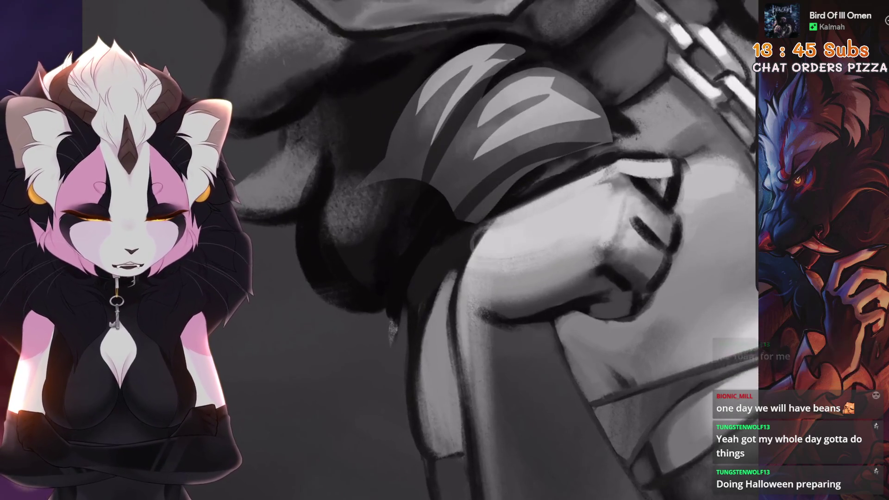
{"action": "scroll", "coordinate": [493, 242], "scroll_direction": "up", "scroll_amount": 2}
{"action": "left_click_drag", "start_coordinate": [528, 211], "coordinate": [512, 309]}
{"action": "scroll", "coordinate": [510, 277], "scroll_direction": "down", "scroll_amount": 5}
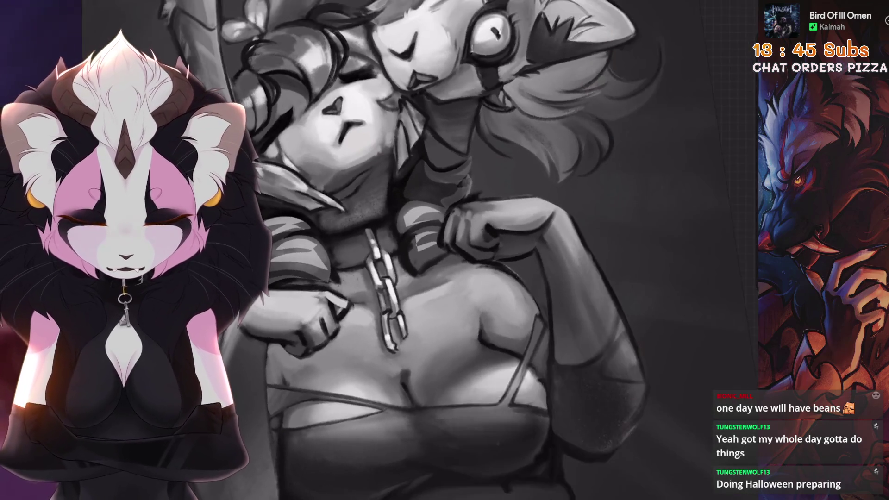
{"action": "mouse_move", "coordinate": [509, 278]}
{"action": "left_mouse_down"}
{"action": "mouse_move", "coordinate": [463, 324]}
{"action": "mouse_move", "coordinate": [417, 301]}
{"action": "mouse_move", "coordinate": [393, 255]}
{"action": "mouse_move", "coordinate": [417, 208]}
{"action": "mouse_move", "coordinate": [655, 264]}
{"action": "left_mouse_up"}
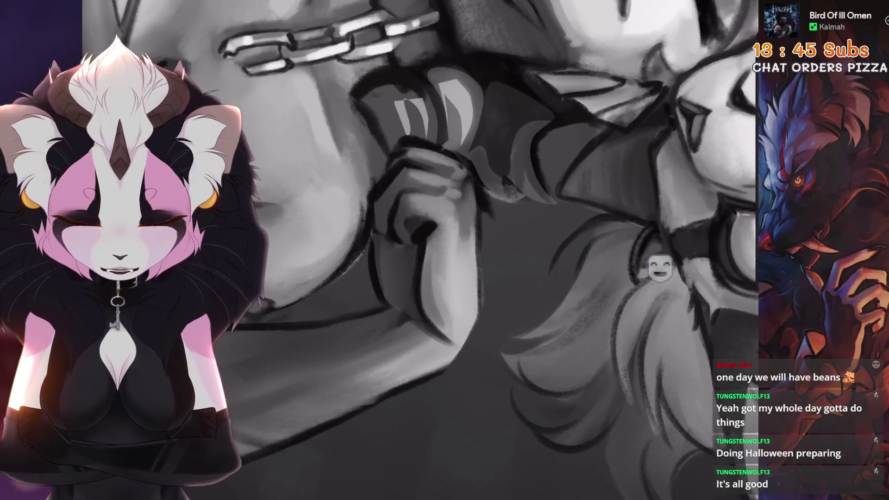
{"action": "mouse_move", "coordinate": [657, 225]}
{"action": "left_mouse_down"}
{"action": "mouse_move", "coordinate": [657, 248]}
{"action": "mouse_move", "coordinate": [660, 180]}
{"action": "left_mouse_up"}
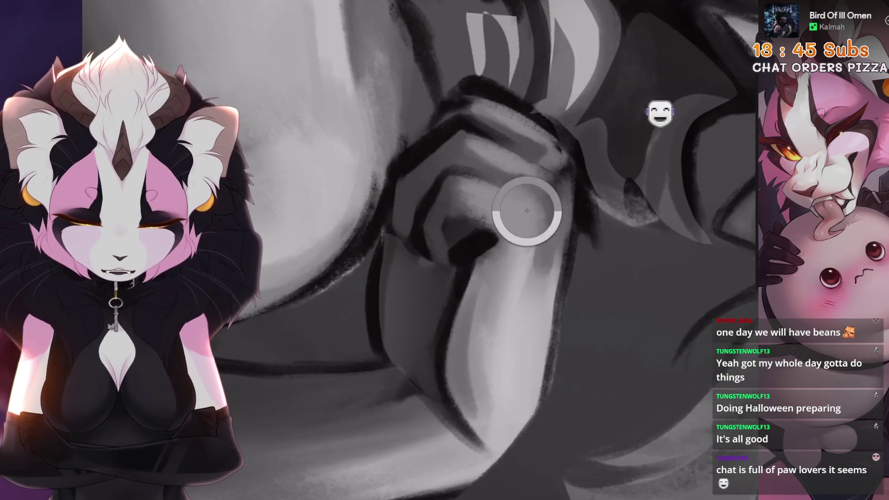
{"action": "key", "text": "ctrl+z"}
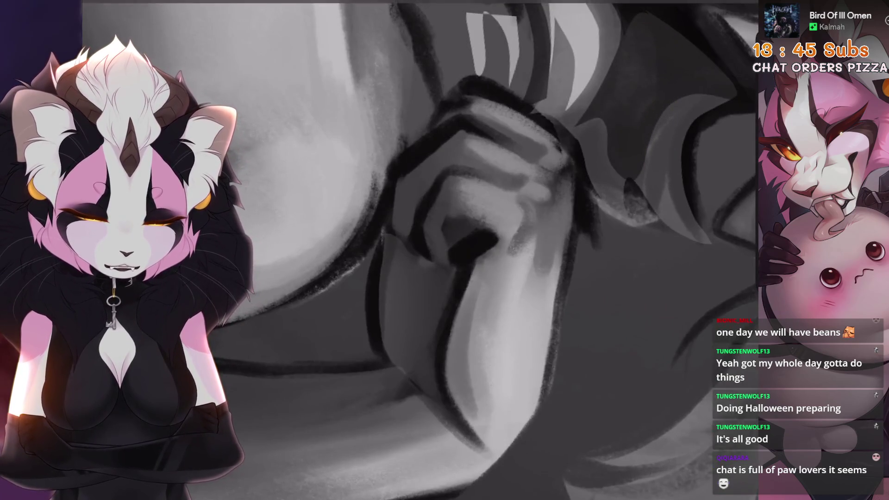
{"action": "scroll", "coordinate": [457, 250], "scroll_direction": "down", "scroll_amount": 3}
{"action": "scroll", "coordinate": [457, 250], "scroll_direction": "up", "scroll_amount": 3}
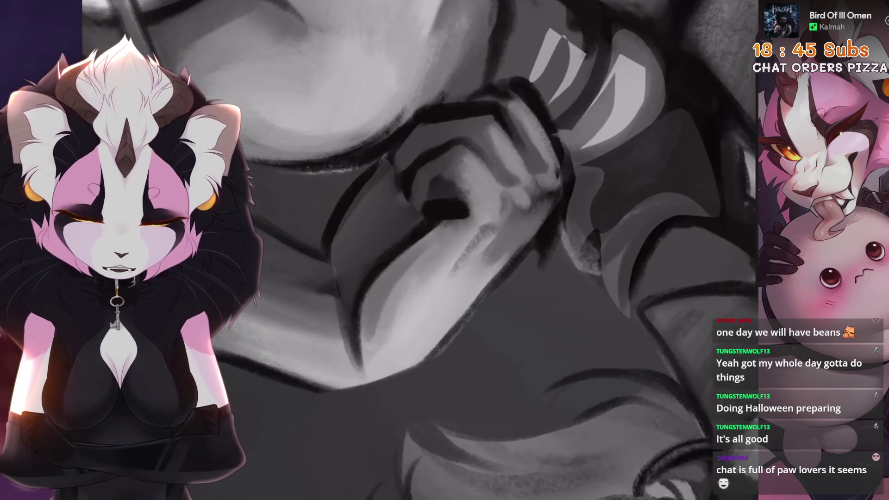
Set brush size to 22%, sample a dark grey from the arm, undo a stroke, and refit the view
{"action": "key", "text": "bracketright"}
{"action": "scroll", "coordinate": [463, 250], "scroll_direction": "down", "scroll_amount": 1}
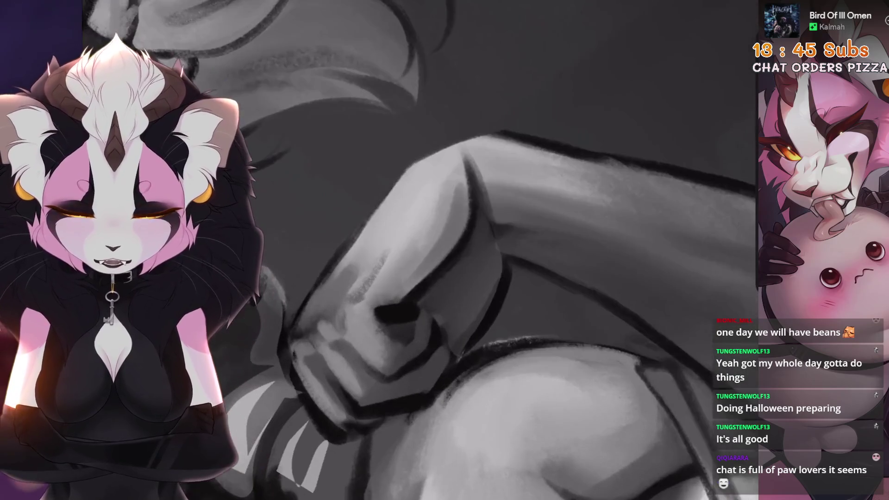
{"action": "left_click", "coordinate": [477, 337]}
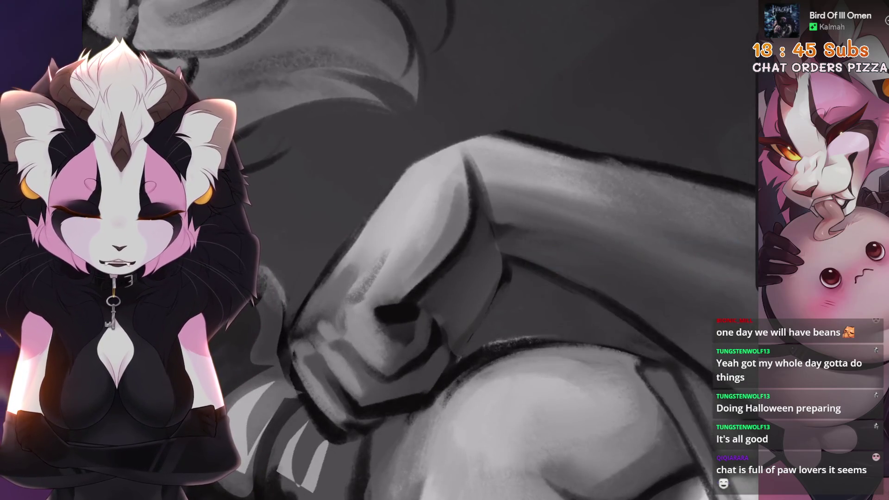
{"action": "left_click_drag", "start_coordinate": [463, 359], "coordinate": [533, 334]}
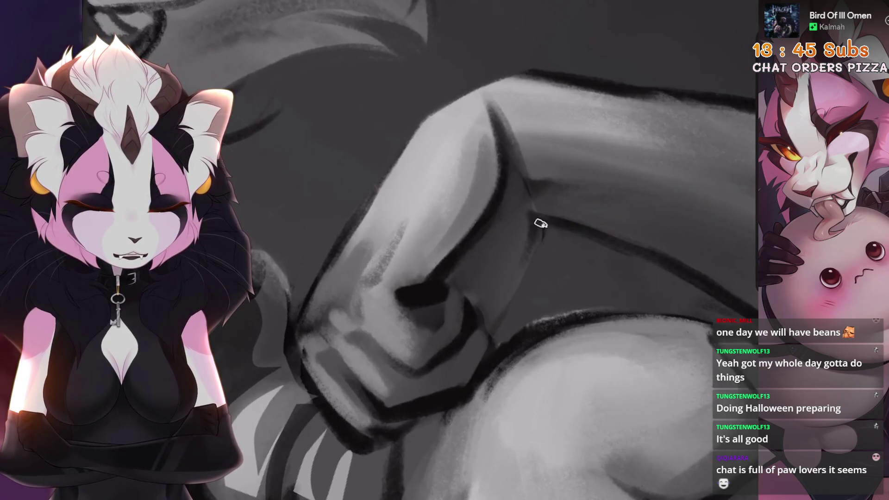
{"action": "key", "text": "^"}
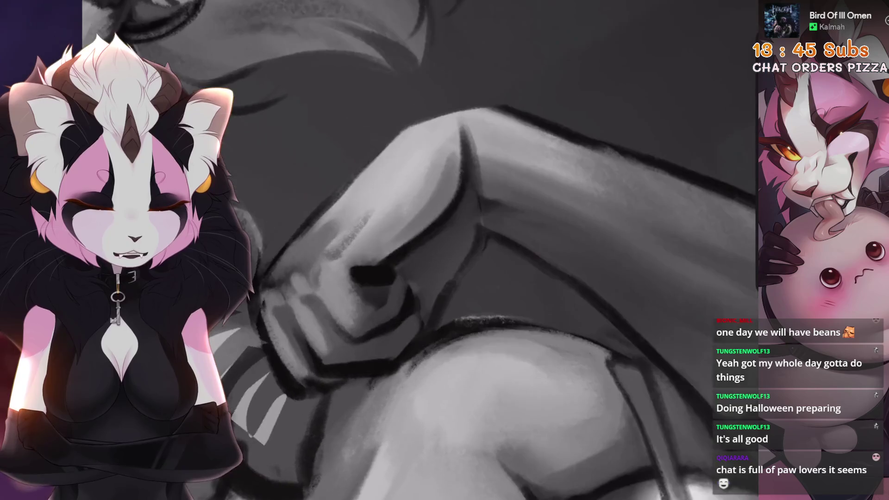
{"action": "key", "text": "ctrl+z"}
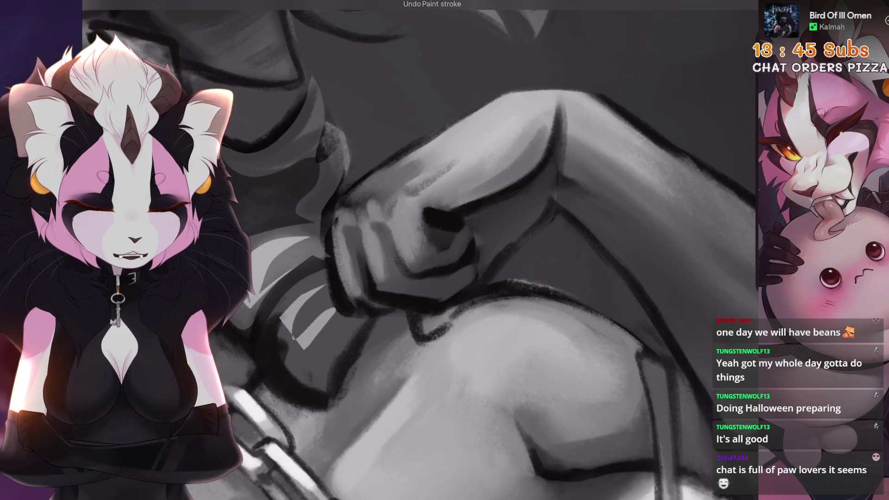
{"action": "key", "text": "5"}
{"action": "key", "text": "ctrl+0"}
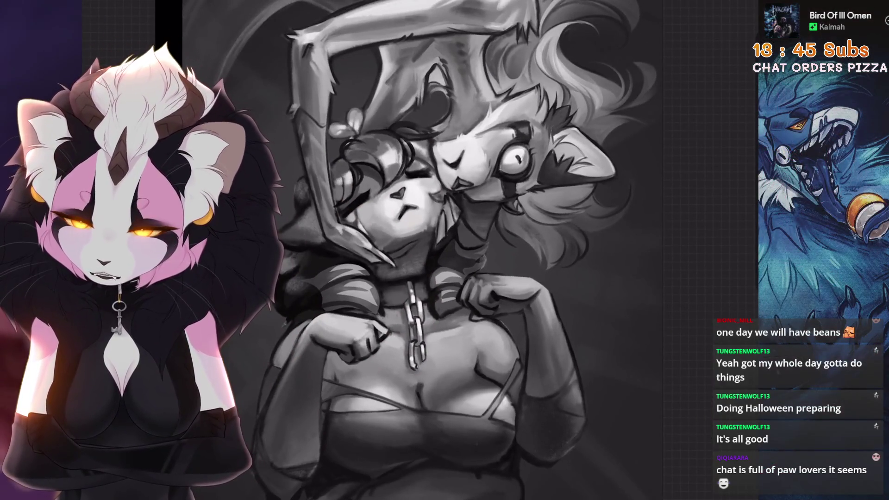
Zoom in on the hand and chain below the creature's face
{"action": "key", "text": "5"}
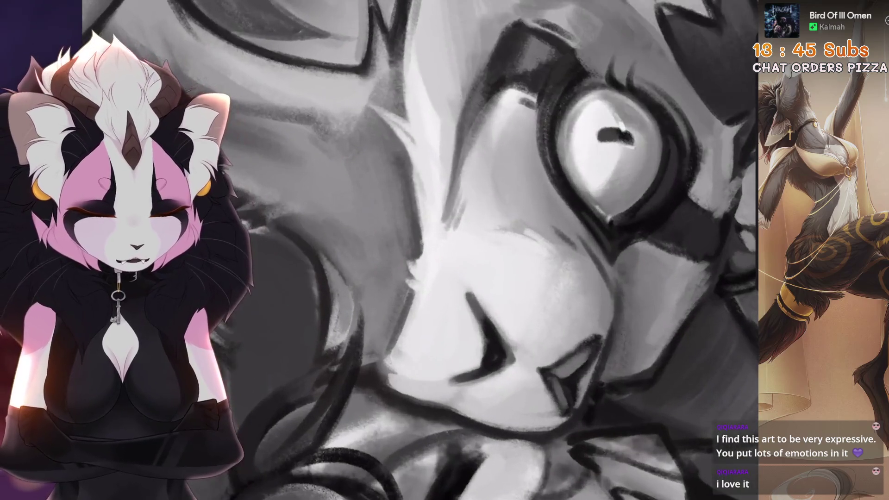
Try several dark nose and muzzle strokes on the creature, undoing each attempt
{"action": "left_click", "coordinate": [468, 268]}
{"action": "key", "text": "ctrl+z"}
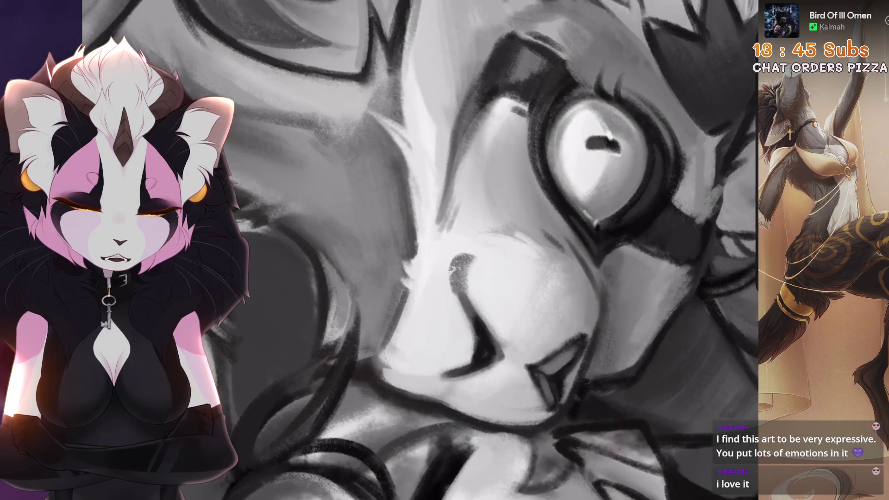
{"action": "left_click", "coordinate": [470, 274]}
{"action": "key", "text": "ctrl+z"}
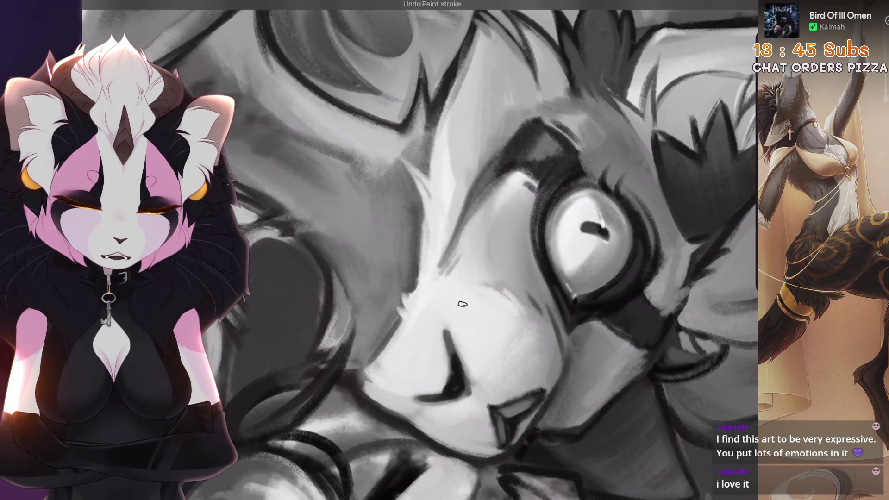
{"action": "mouse_move", "coordinate": [468, 273]}
{"action": "left_mouse_down"}
{"action": "mouse_move", "coordinate": [473, 287]}
{"action": "mouse_move", "coordinate": [452, 304]}
{"action": "mouse_move", "coordinate": [449, 351]}
{"action": "left_mouse_up"}
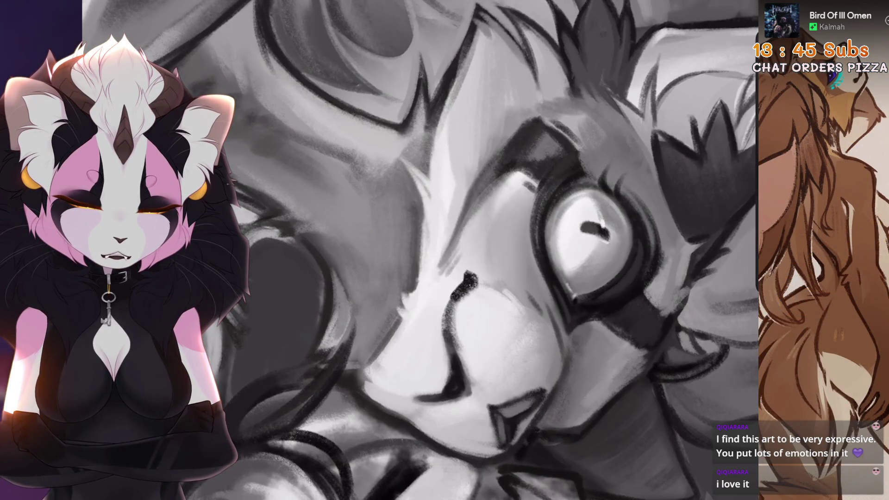
{"action": "key", "text": "ctrl+z"}
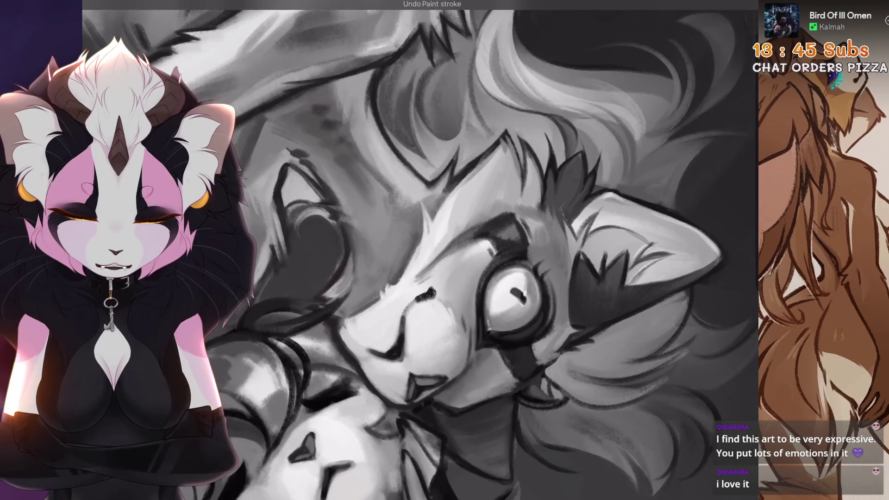
{"action": "left_click_drag", "start_coordinate": [436, 298], "coordinate": [398, 338]}
{"action": "scroll", "coordinate": [417, 250], "scroll_direction": "down", "scroll_amount": 5}
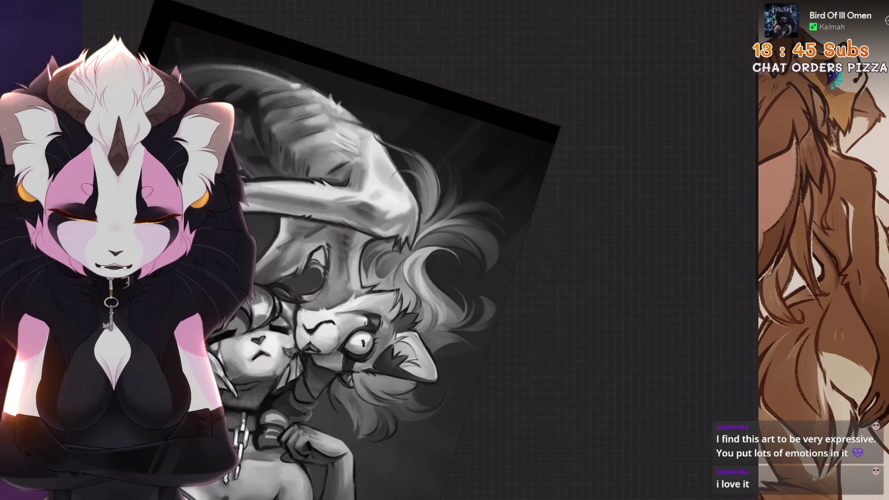
{"action": "scroll", "coordinate": [370, 250], "scroll_direction": "up", "scroll_amount": 3}
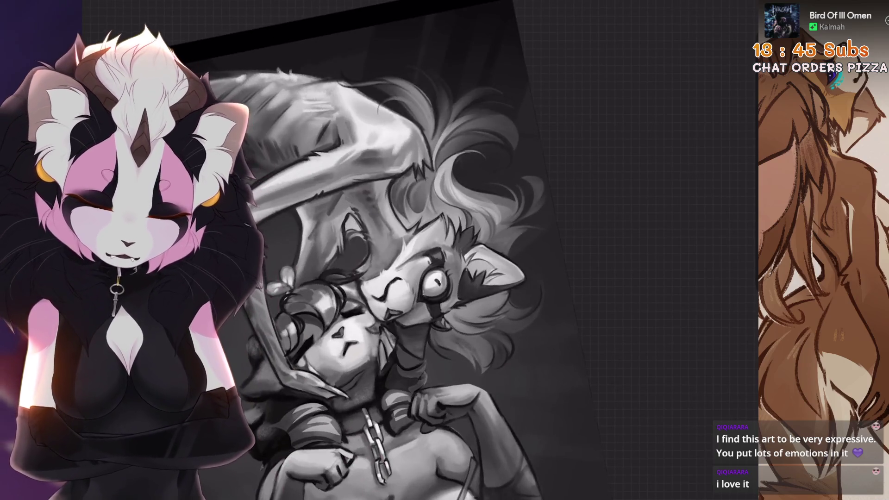
{"action": "scroll", "coordinate": [370, 250], "scroll_direction": "down", "scroll_amount": 3}
{"action": "key", "text": "ctrl+z"}
{"action": "scroll", "coordinate": [370, 324], "scroll_direction": "up", "scroll_amount": 5}
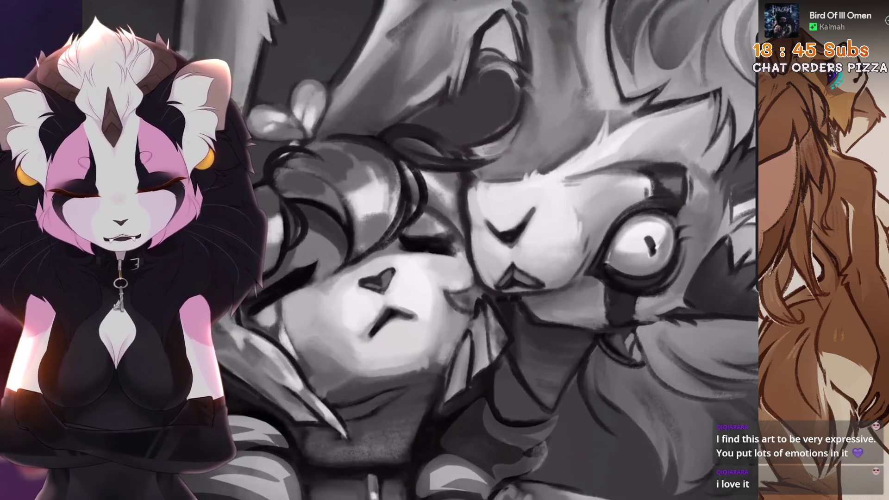
Undo trial strokes across the hooded character's mouth and near the creature's face, then shrink the brush
{"action": "left_click_drag", "start_coordinate": [371, 357], "coordinate": [424, 340]}
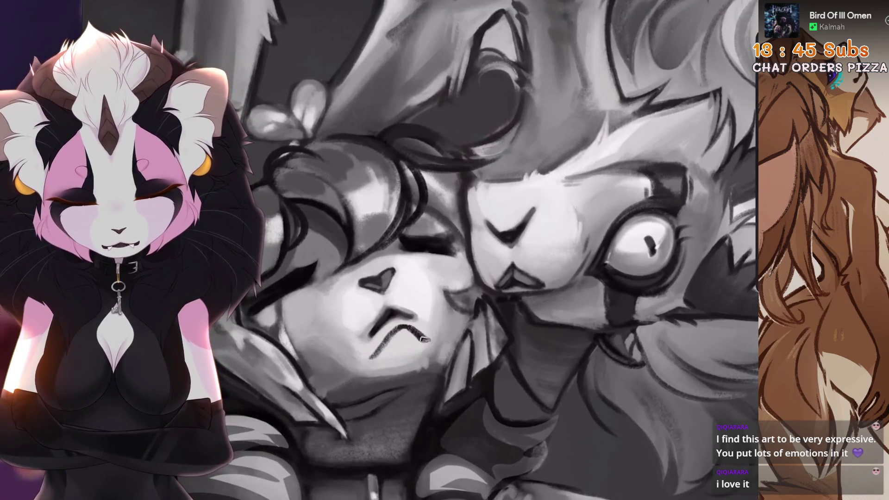
{"action": "left_click_drag", "start_coordinate": [477, 261], "coordinate": [550, 227]}
{"action": "key", "text": "ctrl+z"}
{"action": "key", "text": "ctrl+z"}
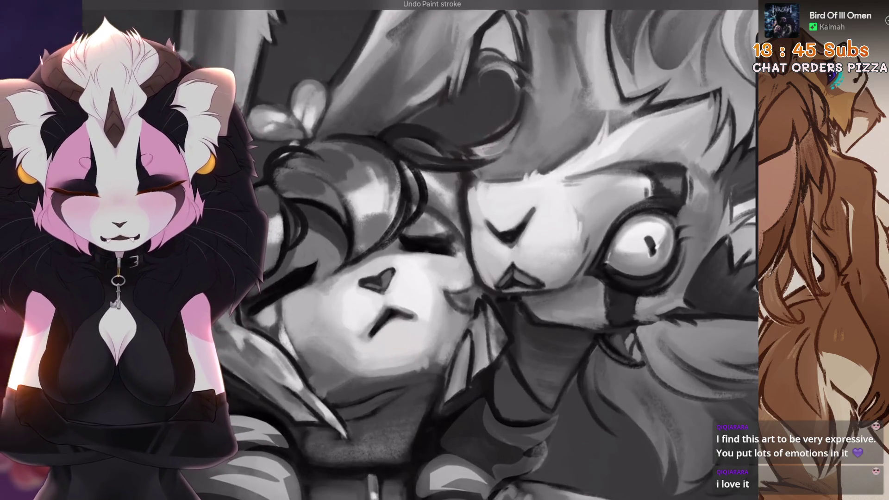
{"action": "scroll", "coordinate": [463, 250], "scroll_direction": "down", "scroll_amount": 2}
{"action": "key", "text": "ctrl+bracketleft"}
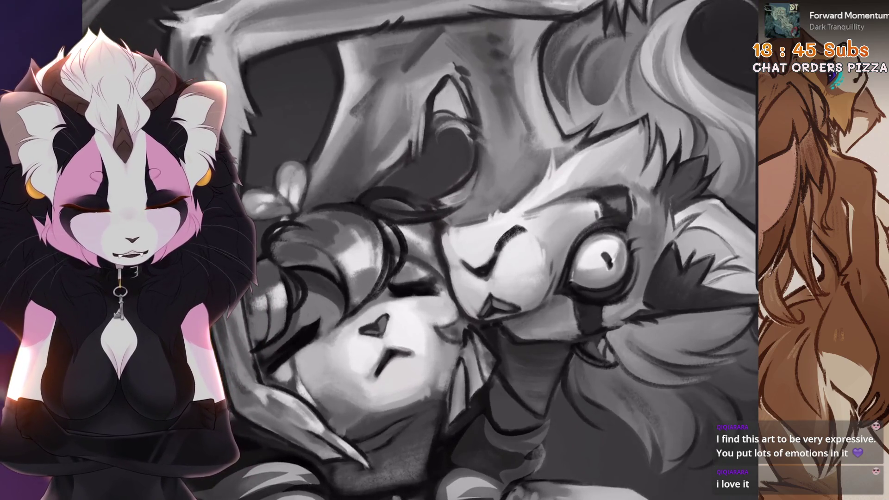
Redraw a dark curved eyebrow over the creature's eye and fit the canvas to screen
{"action": "mouse_move", "coordinate": [533, 227]}
{"action": "left_mouse_down"}
{"action": "mouse_move", "coordinate": [507, 235]}
{"action": "mouse_move", "coordinate": [525, 224]}
{"action": "mouse_move", "coordinate": [491, 257]}
{"action": "left_mouse_up"}
{"action": "key", "text": "ctrl+z"}
{"action": "mouse_move", "coordinate": [555, 232]}
{"action": "left_mouse_down"}
{"action": "mouse_move", "coordinate": [560, 245]}
{"action": "mouse_move", "coordinate": [528, 230]}
{"action": "mouse_move", "coordinate": [498, 259]}
{"action": "left_mouse_up"}
{"action": "scroll", "coordinate": [500, 251], "scroll_direction": "down", "scroll_amount": 5}
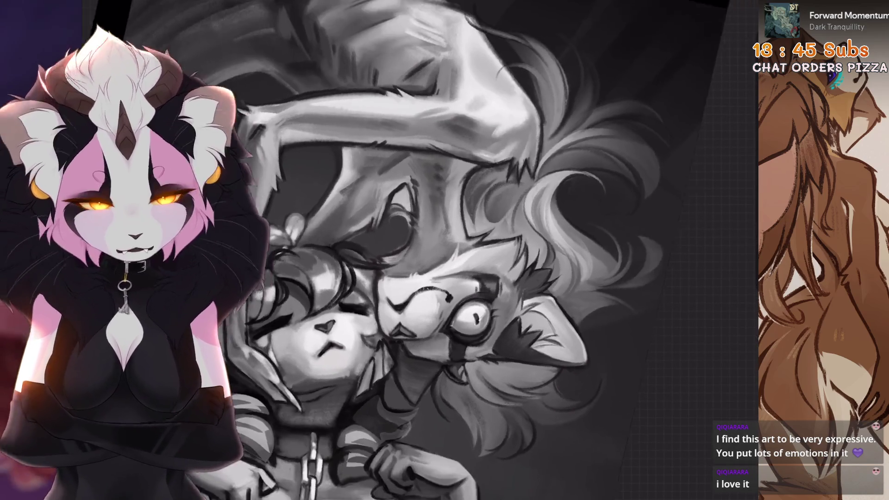
{"action": "key", "text": "ctrl+0"}
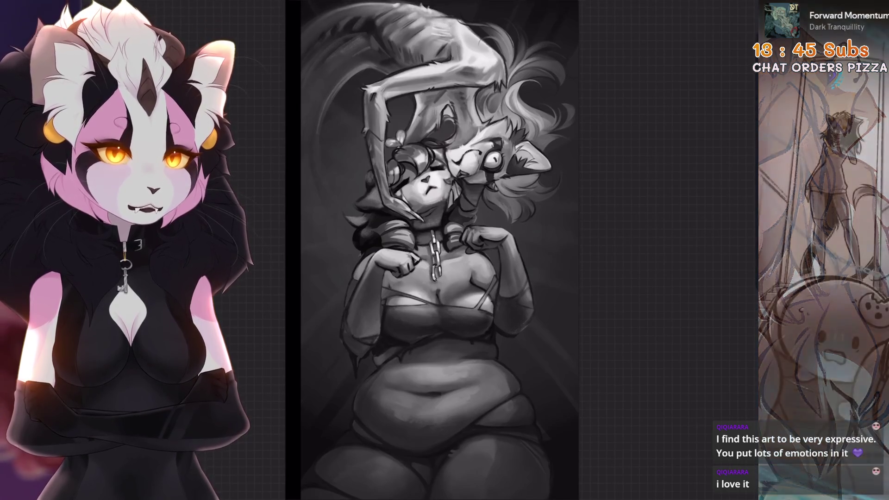
Undo the small stroke near the faces, redo it to compare, then undo it again
{"action": "key", "text": "ctrl+z"}
{"action": "key", "text": "ctrl+shift+z"}
{"action": "key", "text": "ctrl+z"}
{"action": "scroll", "coordinate": [463, 250], "scroll_direction": "up", "scroll_amount": 2}
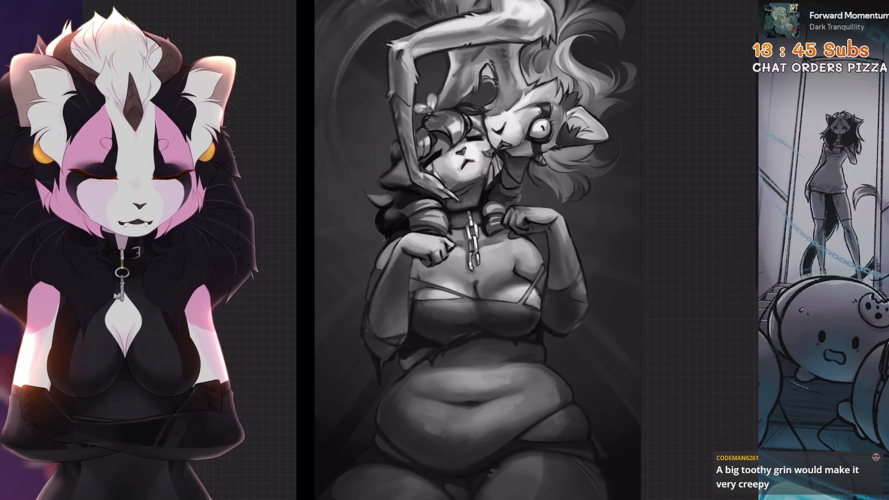
{"action": "scroll", "coordinate": [463, 153], "scroll_direction": "up", "scroll_amount": 5}
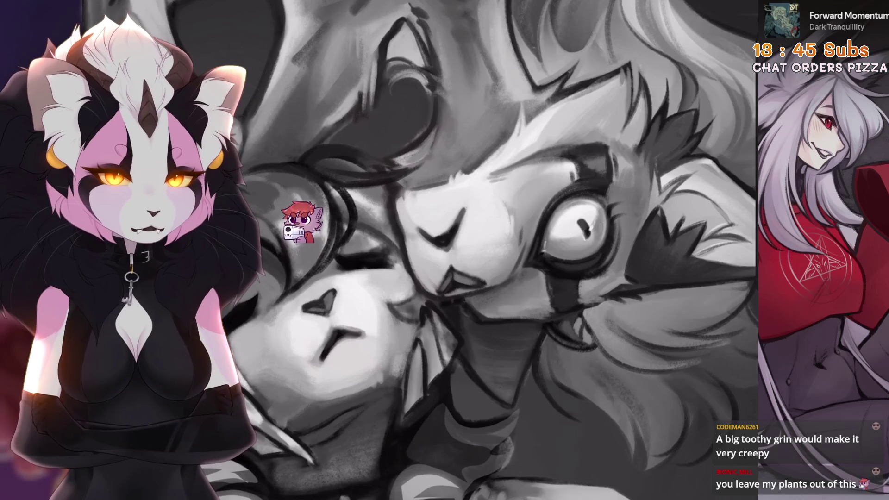
Try several strokes on the creature's eyelid, undoing each attempt
{"action": "scroll", "coordinate": [463, 231], "scroll_direction": "up", "scroll_amount": 2}
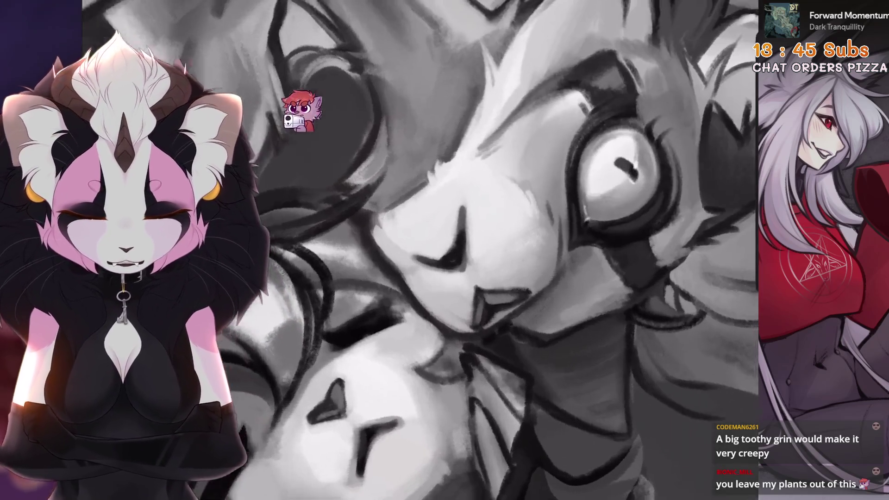
{"action": "left_click_drag", "start_coordinate": [456, 213], "coordinate": [405, 257]}
{"action": "key", "text": "ctrl+z"}
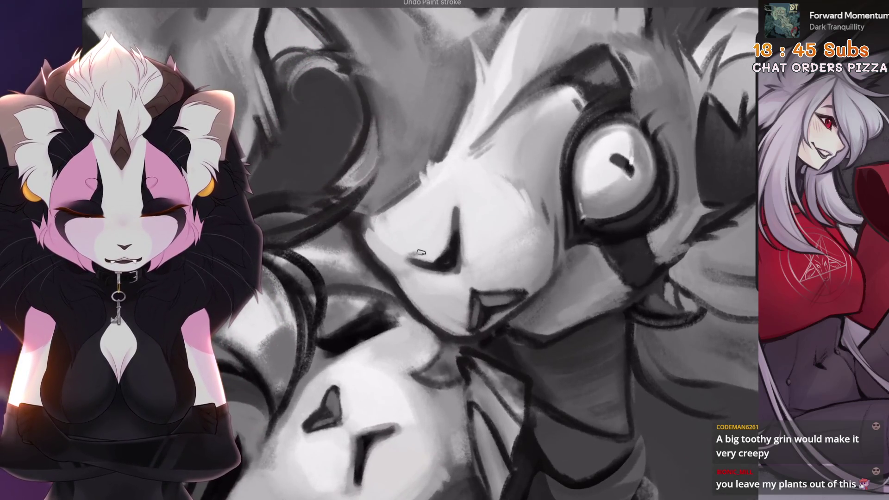
{"action": "left_click_drag", "start_coordinate": [482, 178], "coordinate": [445, 219]}
{"action": "key", "text": "ctrl+z"}
{"action": "mouse_move", "coordinate": [510, 162]}
{"action": "left_mouse_down"}
{"action": "mouse_move", "coordinate": [458, 222]}
{"action": "mouse_move", "coordinate": [451, 219]}
{"action": "left_mouse_up"}
{"action": "key", "text": "ctrl+z"}
Build up and reshape the creature's curved eyelid line
{"action": "left_click_drag", "start_coordinate": [491, 176], "coordinate": [446, 220]}
{"action": "left_click_drag", "start_coordinate": [535, 168], "coordinate": [450, 263]}
{"action": "mouse_move", "coordinate": [495, 176]}
{"action": "left_mouse_down"}
{"action": "mouse_move", "coordinate": [467, 218]}
{"action": "mouse_move", "coordinate": [465, 263]}
{"action": "left_mouse_up"}
{"action": "key", "text": "ctrl+z"}
{"action": "key", "text": "ctrl+shift+z"}
{"action": "mouse_move", "coordinate": [533, 162]}
{"action": "left_mouse_down"}
{"action": "mouse_move", "coordinate": [509, 231]}
{"action": "mouse_move", "coordinate": [500, 195]}
{"action": "mouse_move", "coordinate": [484, 239]}
{"action": "left_mouse_up"}
{"action": "left_click_drag", "start_coordinate": [514, 182], "coordinate": [500, 247]}
Remove the creature's toothy mouth and another dark stroke beside its face
{"action": "scroll", "coordinate": [463, 250], "scroll_direction": "down", "scroll_amount": 5}
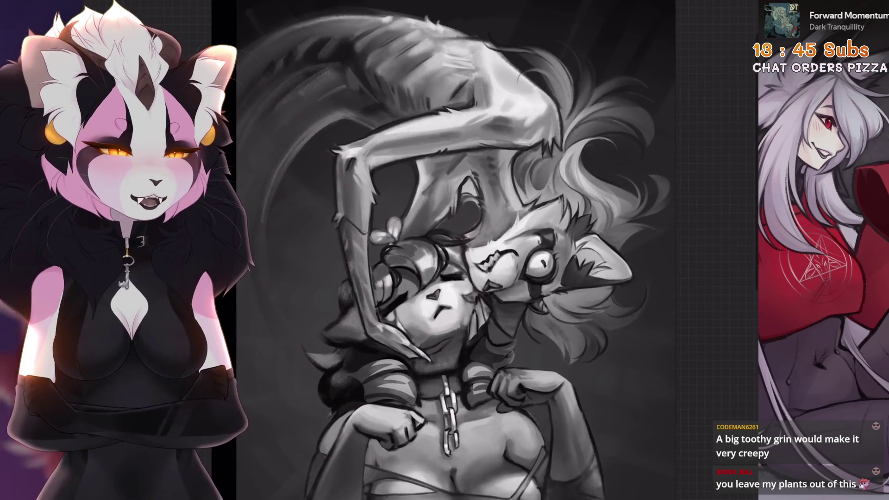
{"action": "key", "text": "ctrl+z"}
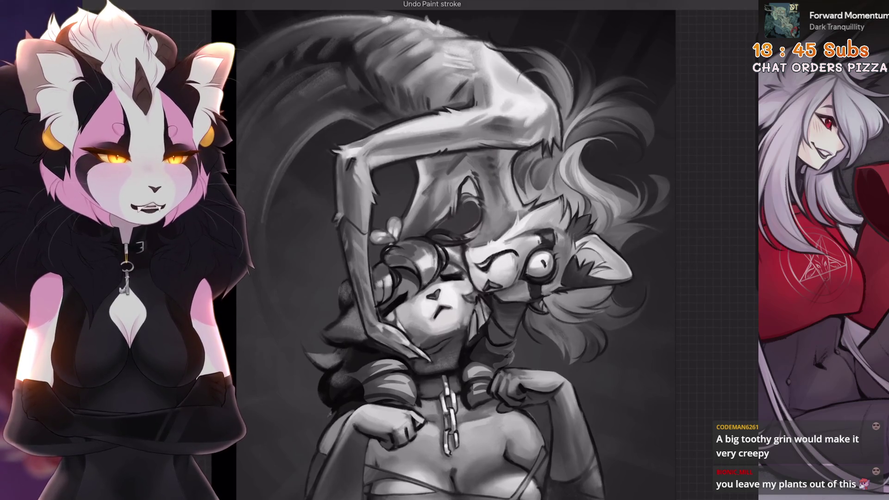
{"action": "key", "text": "ctrl+z"}
{"action": "scroll", "coordinate": [445, 250], "scroll_direction": "down", "scroll_amount": 3}
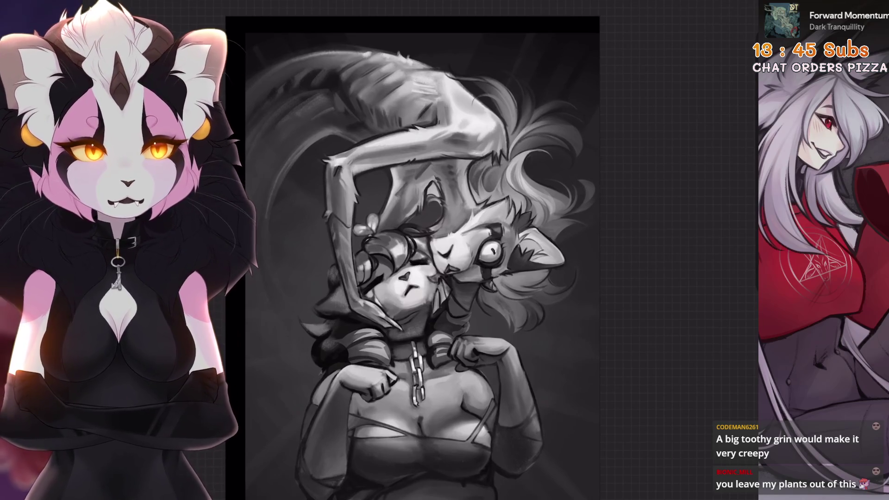
{"action": "scroll", "coordinate": [495, 245], "scroll_direction": "up", "scroll_amount": 10}
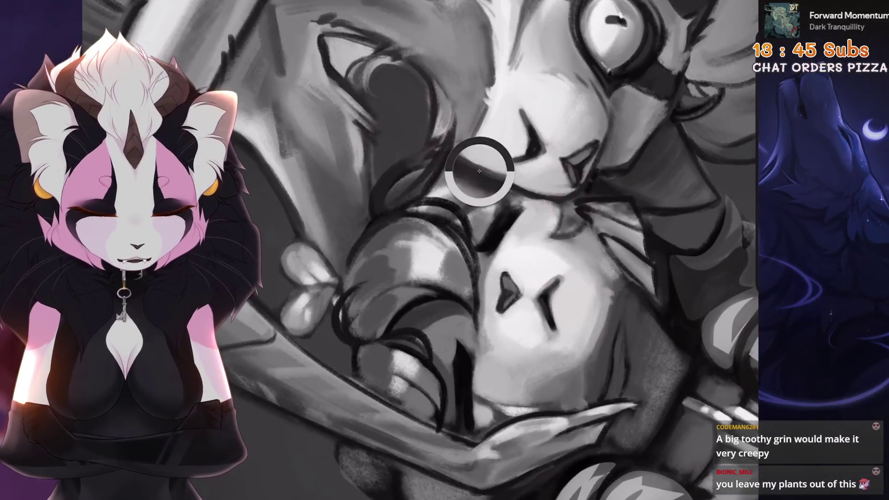
{"action": "scroll", "coordinate": [481, 172], "scroll_direction": "up", "scroll_amount": 5}
{"action": "scroll", "coordinate": [456, 209], "scroll_direction": "up", "scroll_amount": 2}
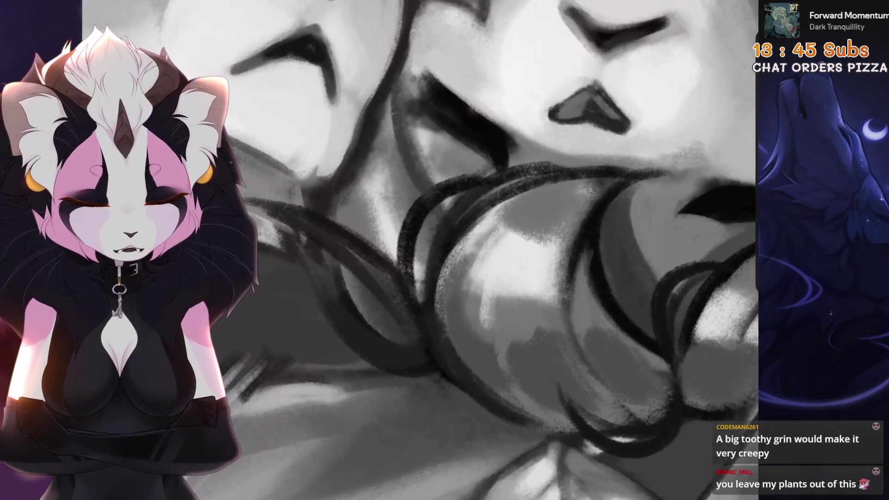
{"action": "scroll", "coordinate": [530, 185], "scroll_direction": "down", "scroll_amount": 2}
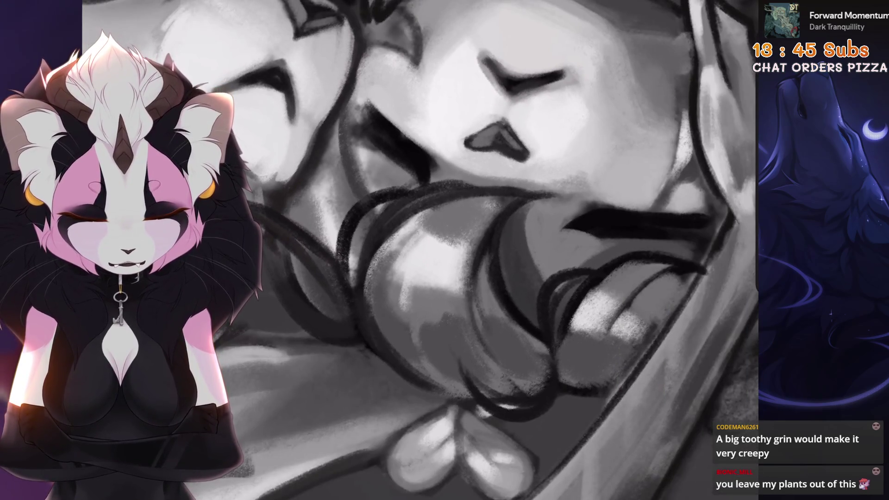
{"action": "scroll", "coordinate": [508, 250], "scroll_direction": "up", "scroll_amount": 1}
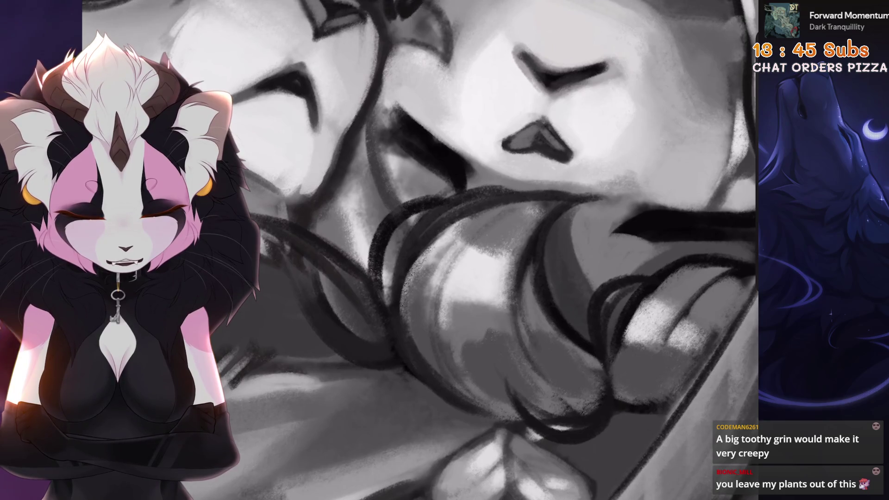
{"action": "scroll", "coordinate": [457, 250], "scroll_direction": "down", "scroll_amount": 5}
{"action": "scroll", "coordinate": [457, 250], "scroll_direction": "up", "scroll_amount": 5}
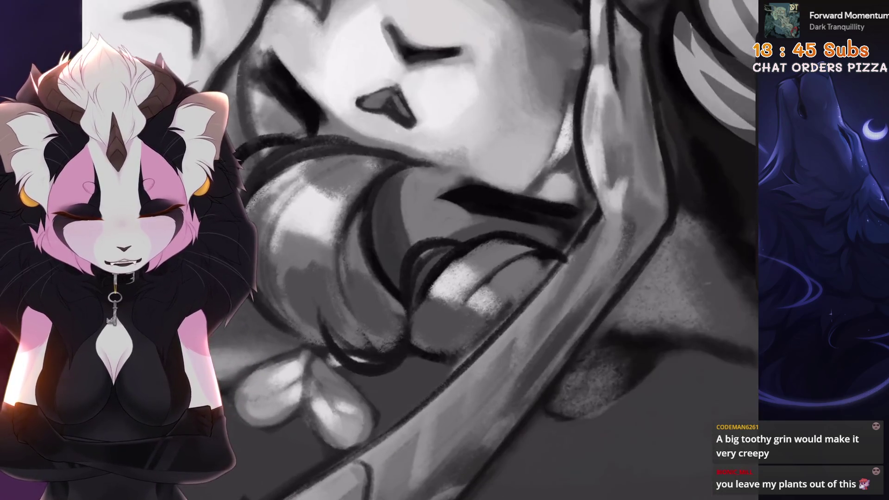
Repaint small strokes refining the lips and teeth
{"action": "key", "text": "ctrl+z"}
{"action": "mouse_move", "coordinate": [431, 244]}
{"action": "left_mouse_down"}
{"action": "mouse_move", "coordinate": [468, 234]}
{"action": "mouse_move", "coordinate": [458, 243]}
{"action": "left_mouse_up"}
{"action": "left_click_drag", "start_coordinate": [406, 250], "coordinate": [399, 318]}
{"action": "left_click_drag", "start_coordinate": [455, 251], "coordinate": [481, 275]}
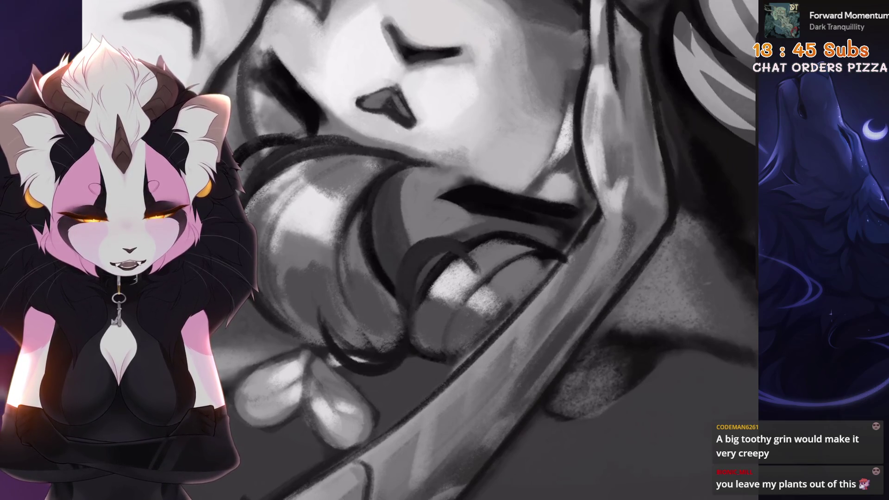
{"action": "scroll", "coordinate": [446, 250], "scroll_direction": "down", "scroll_amount": 5}
{"action": "scroll", "coordinate": [446, 250], "scroll_direction": "up", "scroll_amount": 6}
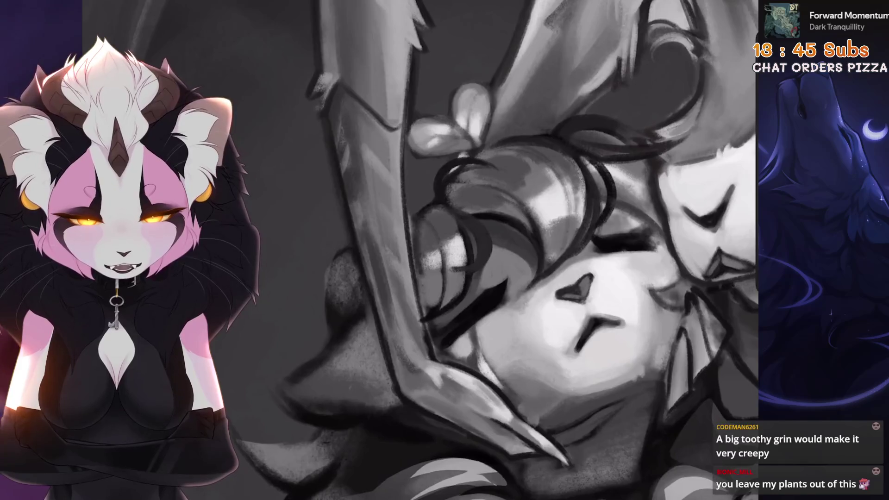
{"action": "scroll", "coordinate": [494, 250], "scroll_direction": "up", "scroll_amount": 3}
Darken the shadow down the hood's edge and add a lighter diagonal stroke along its rim
{"action": "left_click_drag", "start_coordinate": [384, 231], "coordinate": [385, 333]}
{"action": "key", "text": "ctrl+z"}
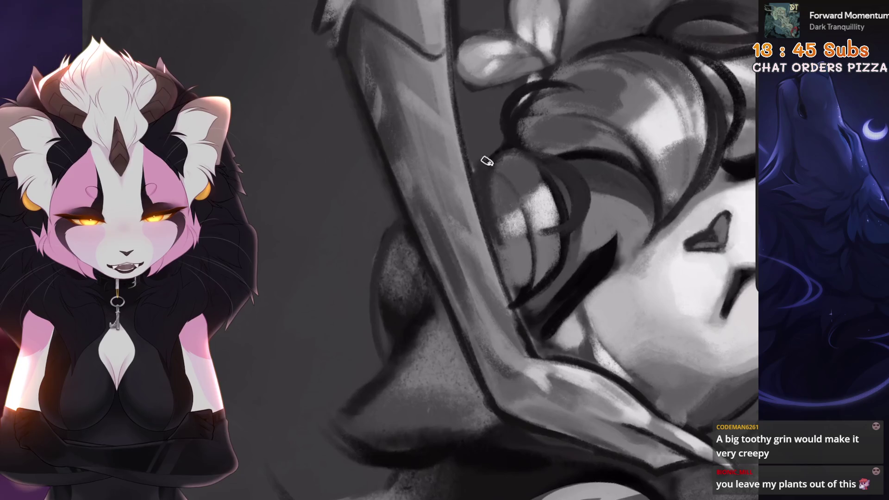
{"action": "key", "text": "ctrl+z"}
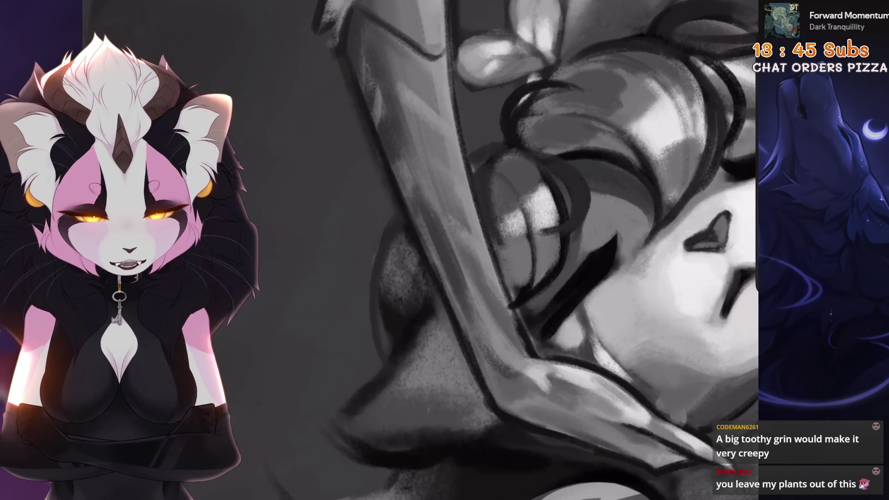
{"action": "scroll", "coordinate": [535, 250], "scroll_direction": "up", "scroll_amount": 2}
{"action": "left_click_drag", "start_coordinate": [407, 190], "coordinate": [417, 311]}
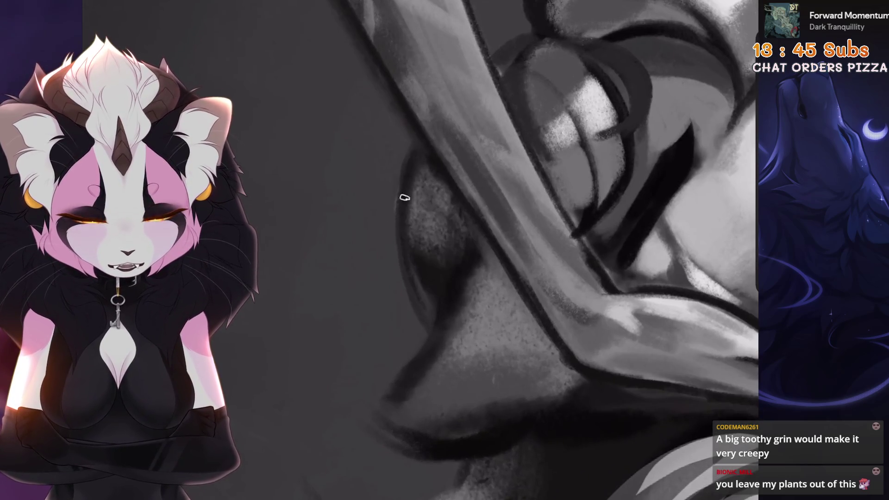
{"action": "left_click_drag", "start_coordinate": [411, 168], "coordinate": [419, 338]}
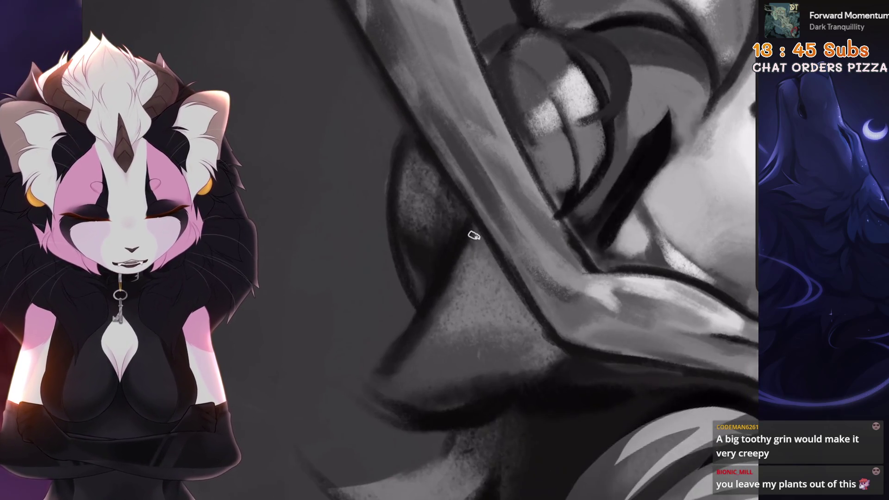
{"action": "left_click_drag", "start_coordinate": [472, 234], "coordinate": [386, 381]}
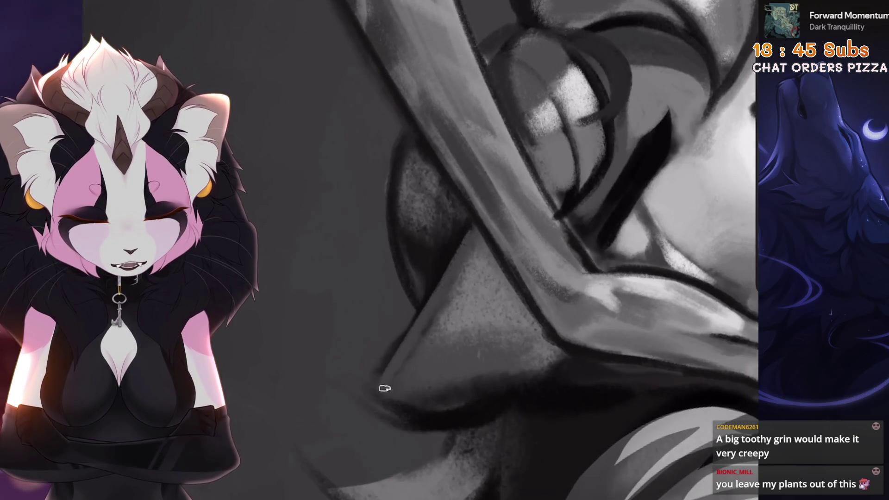
{"action": "scroll", "coordinate": [509, 250], "scroll_direction": "down", "scroll_amount": 5}
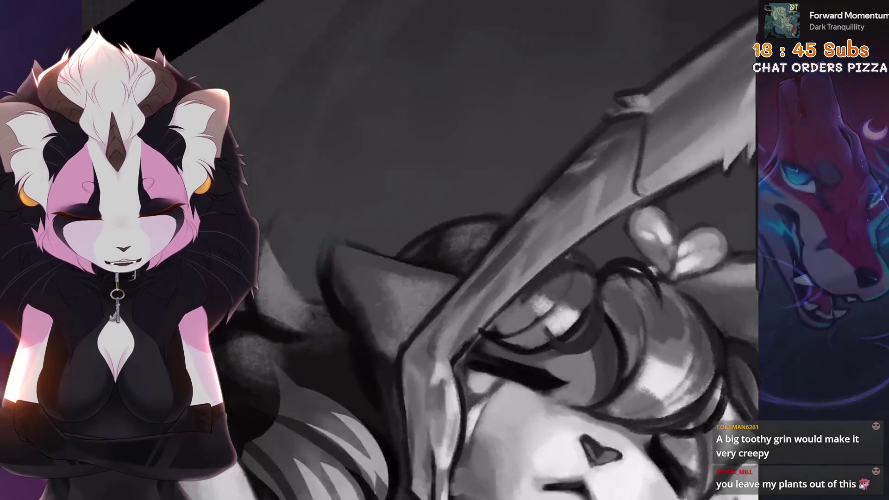
Brighten the ear edge with a light stroke
{"action": "left_click_drag", "start_coordinate": [434, 181], "coordinate": [428, 301]}
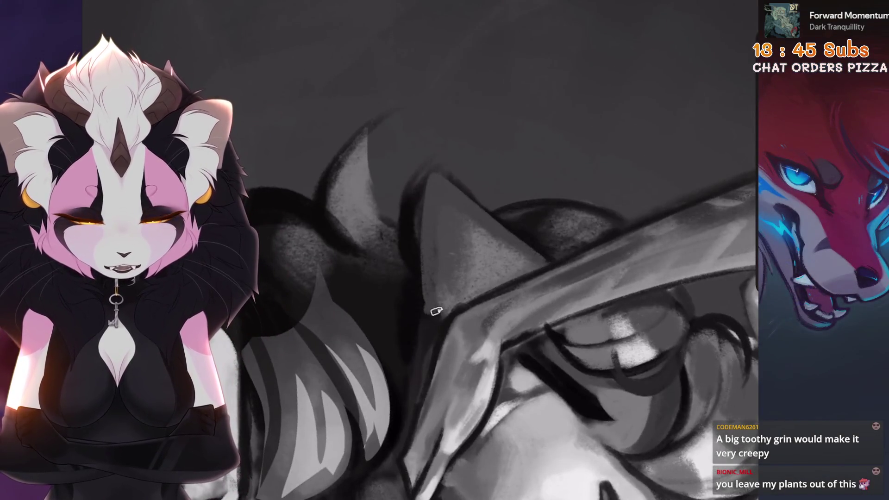
{"action": "scroll", "coordinate": [432, 255], "scroll_direction": "down", "scroll_amount": 5}
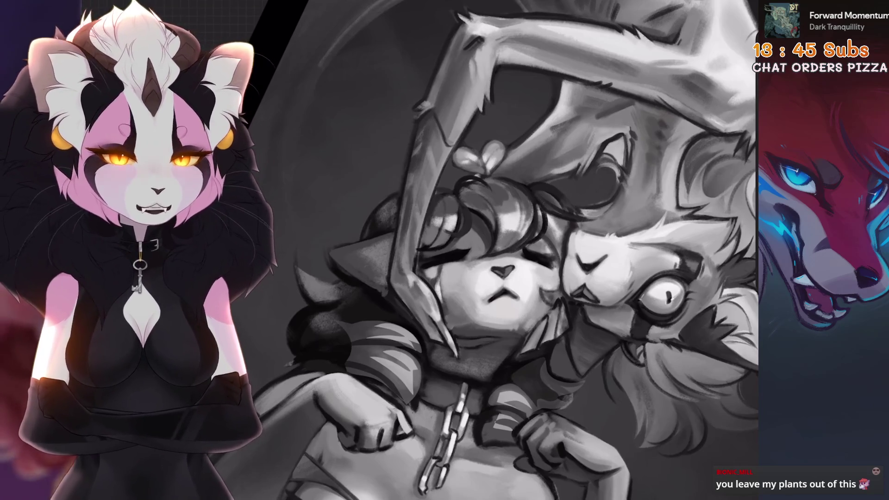
{"action": "scroll", "coordinate": [373, 377], "scroll_direction": "up", "scroll_amount": 5}
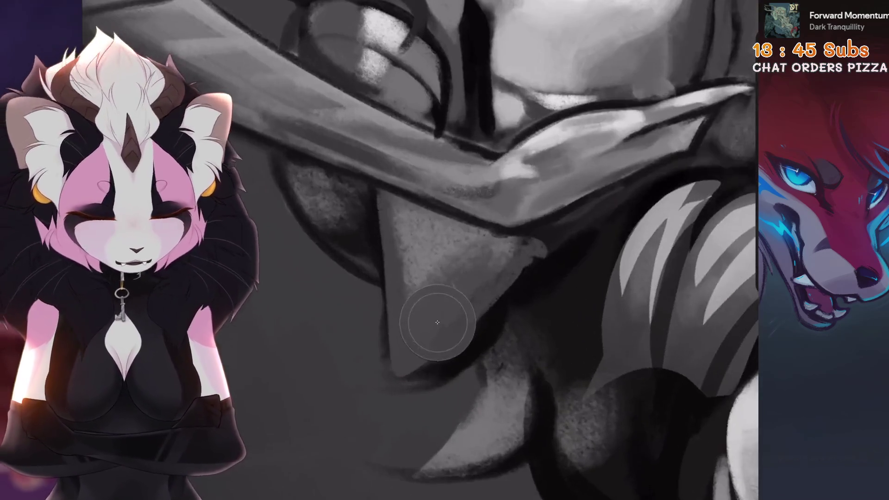
Undo the last two paint strokes and start a selection around the triangular hood tip
{"action": "key", "text": "ctrl+z"}
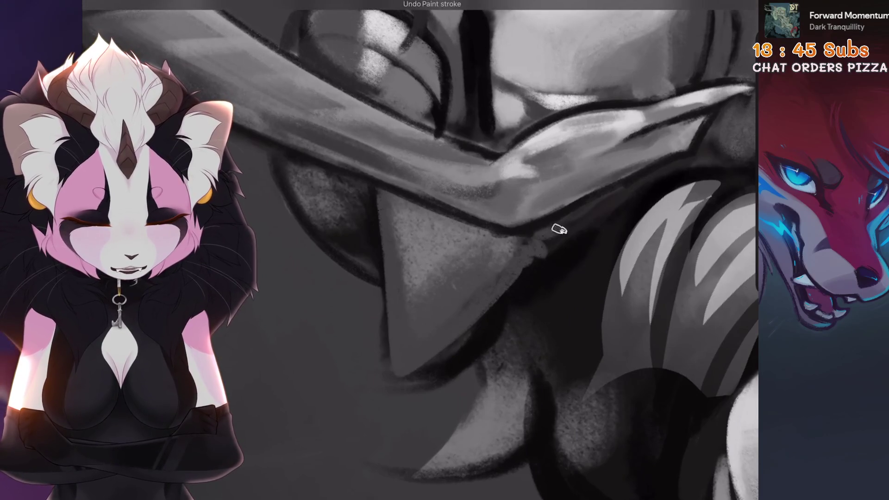
{"action": "key", "text": "ctrl+z"}
{"action": "scroll", "coordinate": [524, 246], "scroll_direction": "down", "scroll_amount": 3}
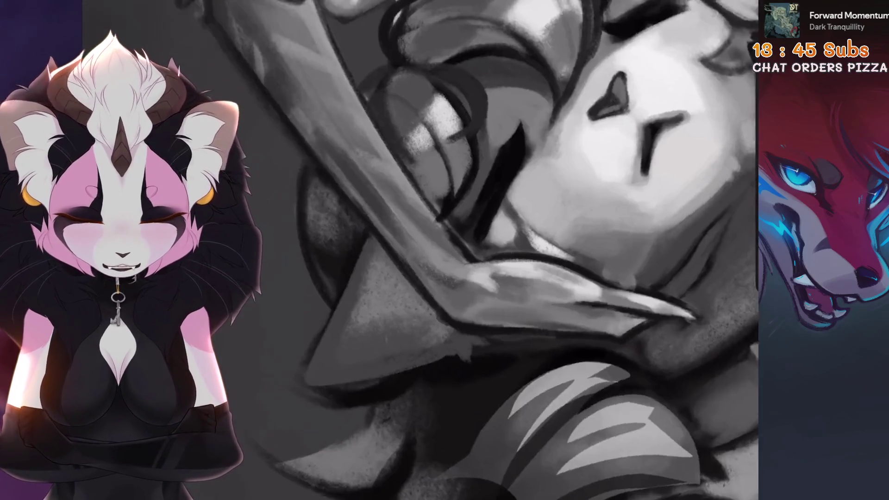
{"action": "key", "text": "s"}
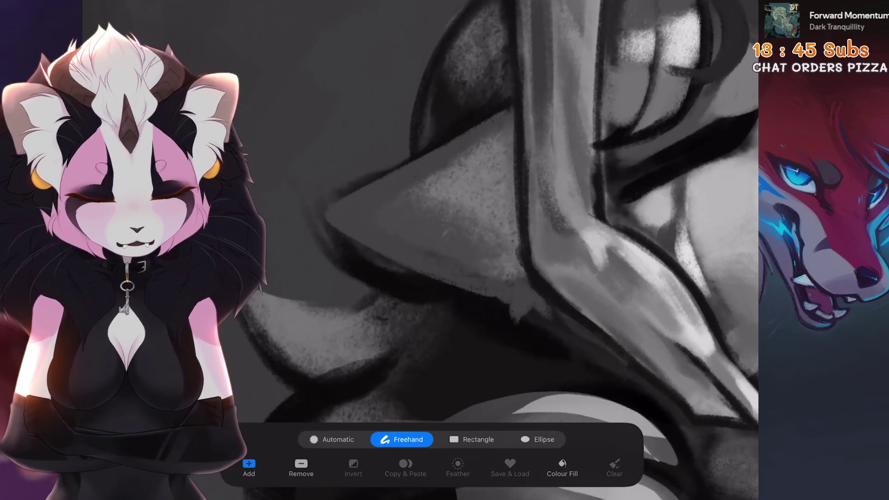
{"action": "mouse_move", "coordinate": [520, 267]}
{"action": "left_mouse_down"}
{"action": "mouse_move", "coordinate": [491, 134]}
{"action": "mouse_move", "coordinate": [393, 253]}
{"action": "mouse_move", "coordinate": [516, 267]}
{"action": "left_mouse_up"}
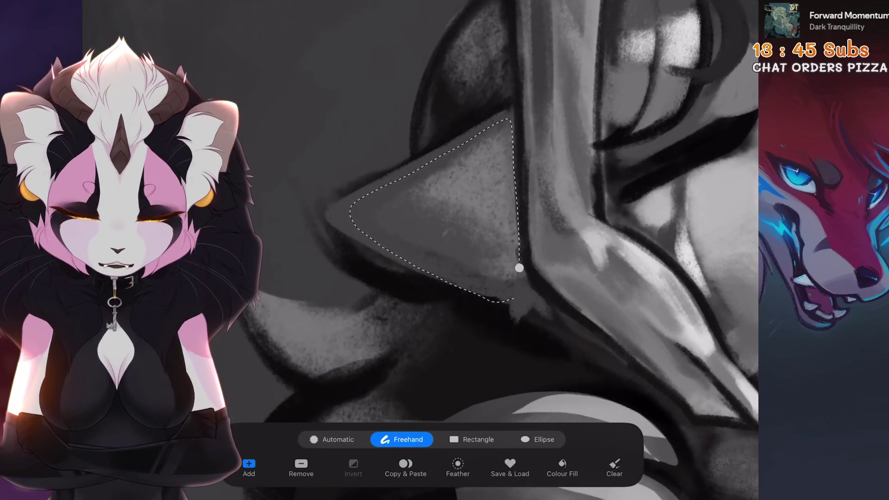
Redraw the freehand selection around the triangular hood tip, then view the whole canvas
{"action": "key", "text": "ctrl+z"}
{"action": "mouse_move", "coordinate": [510, 179]}
{"action": "left_mouse_down"}
{"action": "mouse_move", "coordinate": [412, 167]}
{"action": "mouse_move", "coordinate": [344, 213]}
{"action": "mouse_move", "coordinate": [477, 276]}
{"action": "left_mouse_up"}
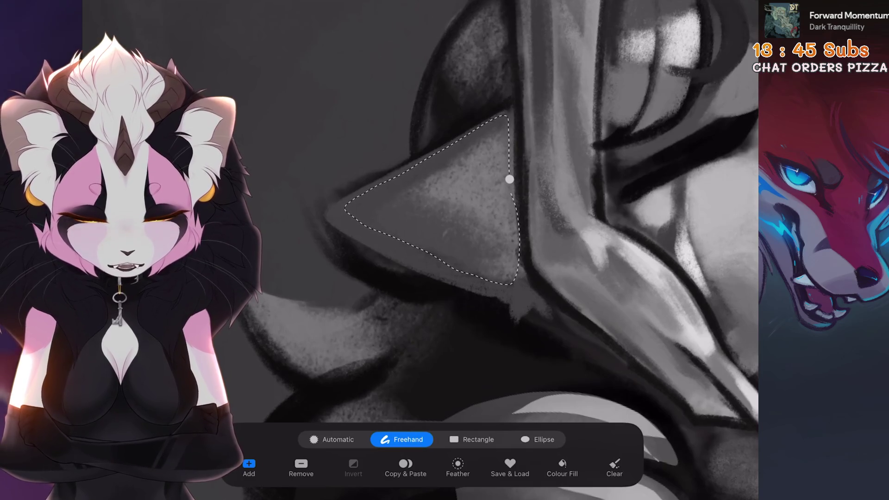
{"action": "key", "text": "b"}
{"action": "left_click_drag", "start_coordinate": [445, 232], "coordinate": [559, 232]}
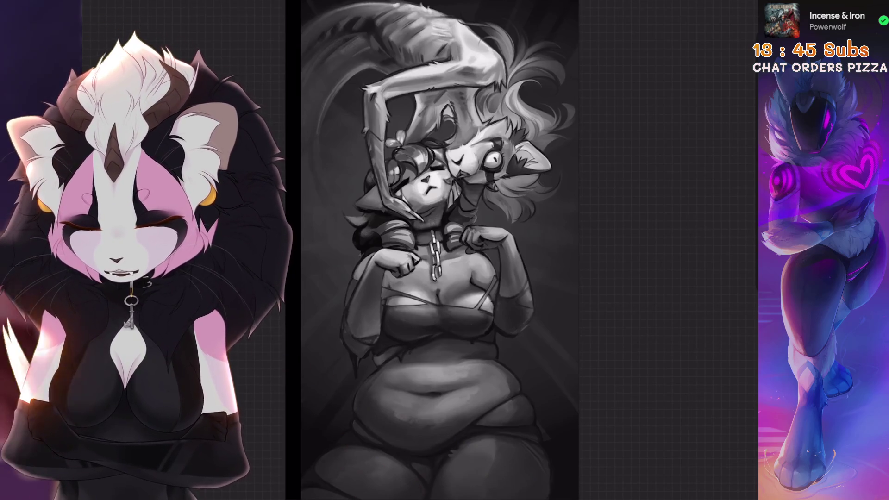
Pick HB Pencil from the Sketching brush set, then undo the last torso stroke
{"action": "scroll", "coordinate": [494, 278], "scroll_direction": "up", "scroll_amount": 10}
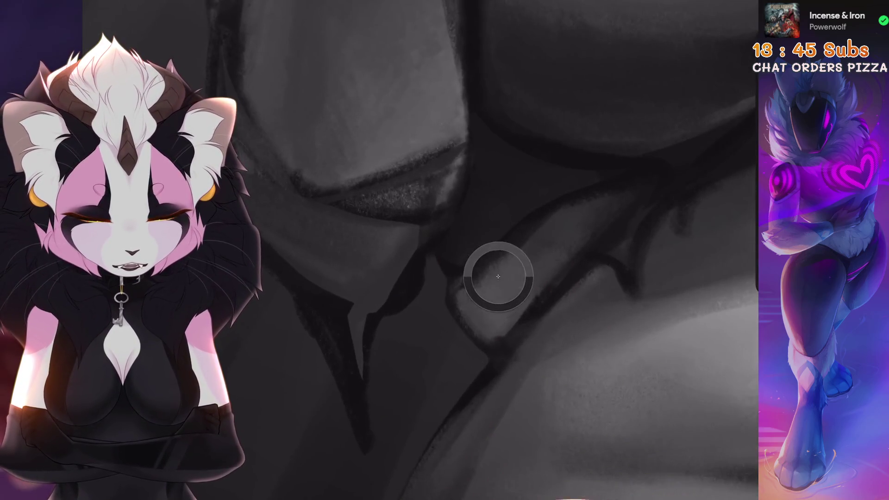
{"action": "scroll", "coordinate": [494, 278], "scroll_direction": "down", "scroll_amount": 2}
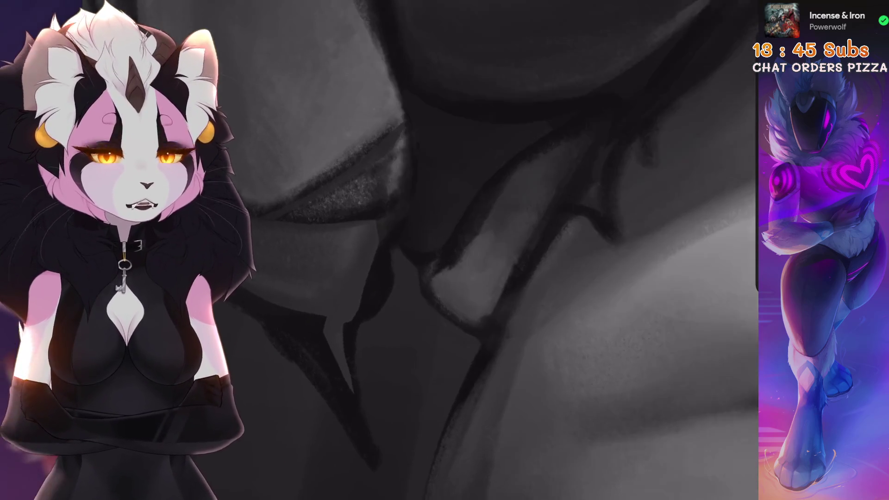
{"action": "key", "text": "b"}
{"action": "scroll", "coordinate": [555, 232], "scroll_direction": "up", "scroll_amount": 2}
{"action": "left_click", "coordinate": [556, 193]}
{"action": "scroll", "coordinate": [556, 231], "scroll_direction": "up", "scroll_amount": 2}
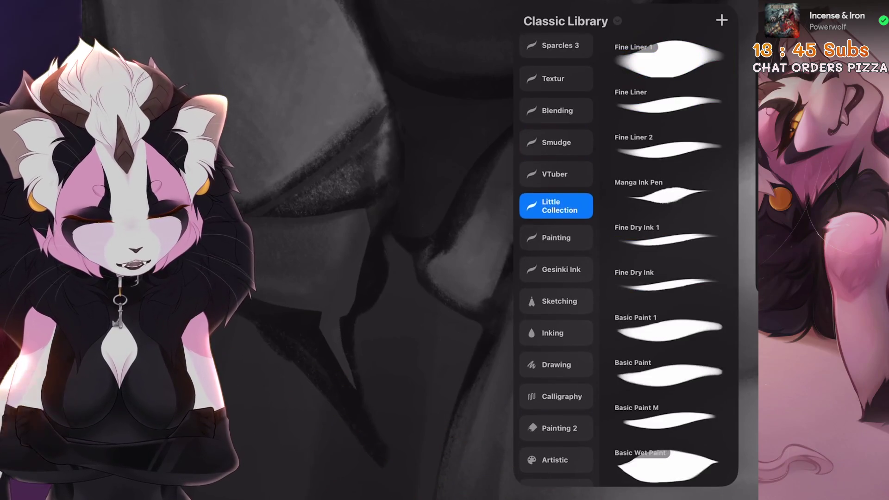
{"action": "left_click", "coordinate": [555, 175]}
{"action": "left_click", "coordinate": [555, 297]}
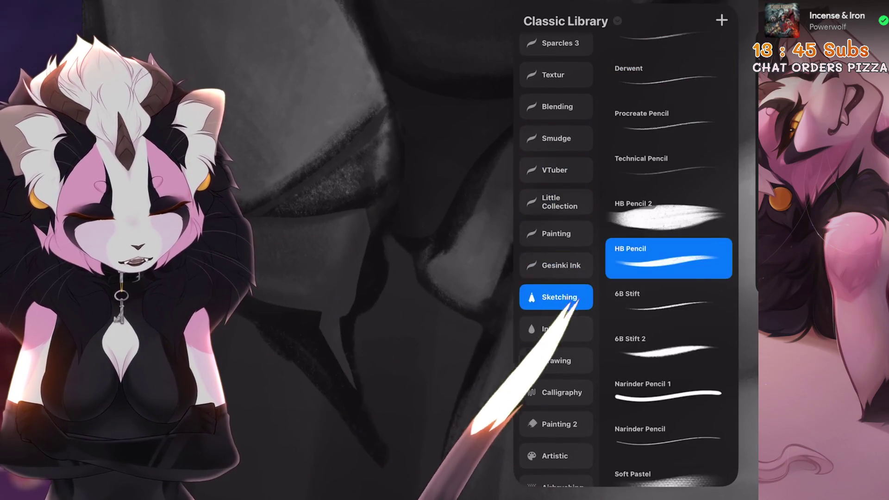
{"action": "left_click", "coordinate": [426, 438]}
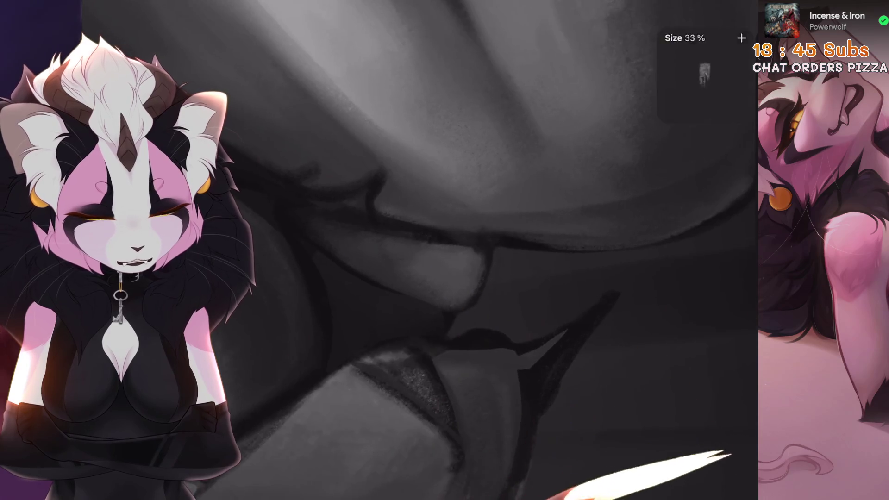
{"action": "key", "text": "ctrl+z"}
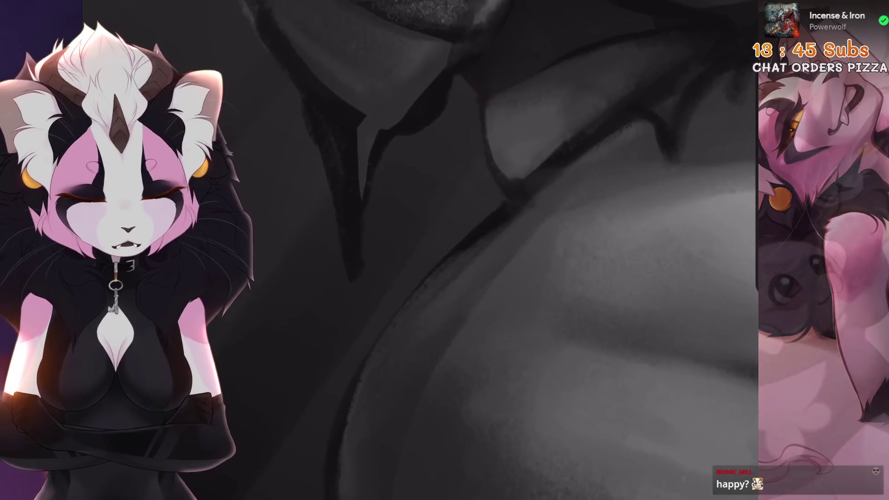
{"action": "scroll", "coordinate": [514, 197], "scroll_direction": "up", "scroll_amount": 2}
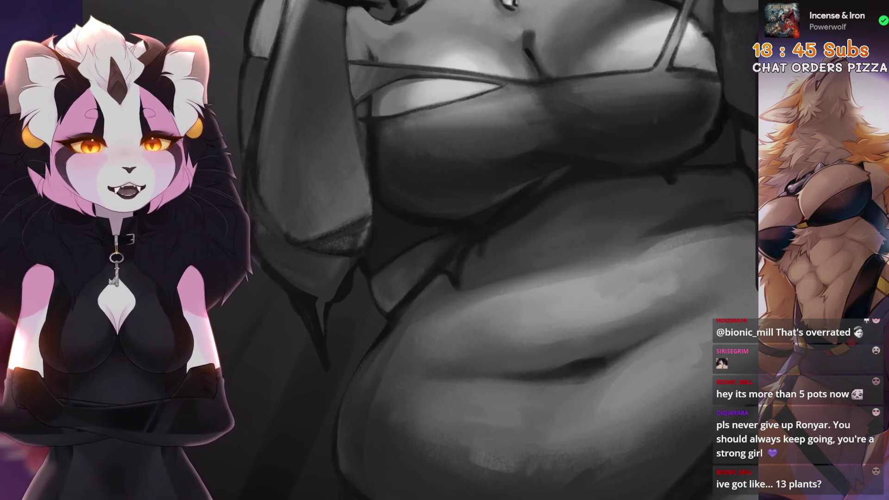
Zoom over the chest and undo the last torso paint stroke
{"action": "scroll", "coordinate": [455, 335], "scroll_direction": "up", "scroll_amount": 2}
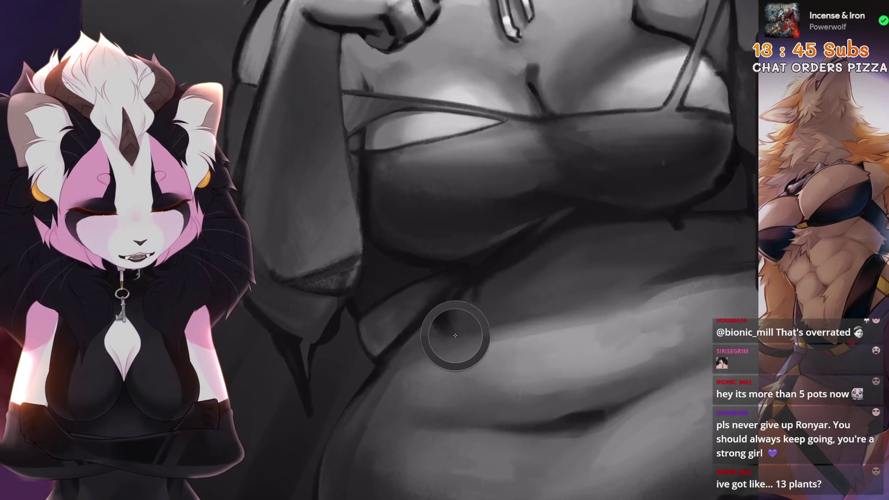
{"action": "scroll", "coordinate": [455, 336], "scroll_direction": "up", "scroll_amount": 2}
{"action": "scroll", "coordinate": [499, 274], "scroll_direction": "up", "scroll_amount": 2}
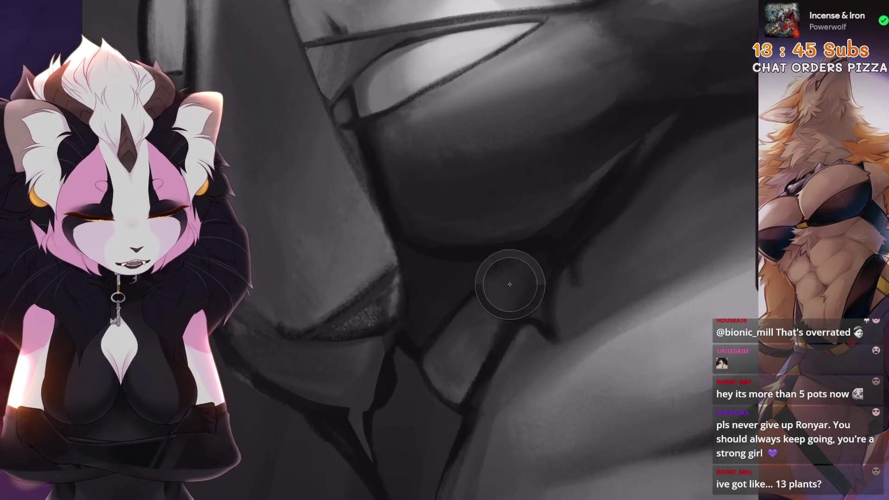
{"action": "scroll", "coordinate": [516, 288], "scroll_direction": "down", "scroll_amount": 5}
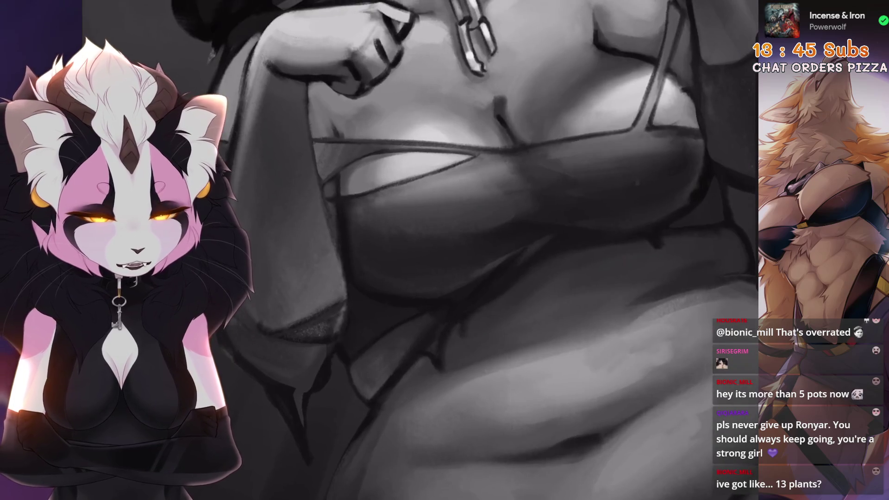
{"action": "scroll", "coordinate": [532, 282], "scroll_direction": "up", "scroll_amount": 5}
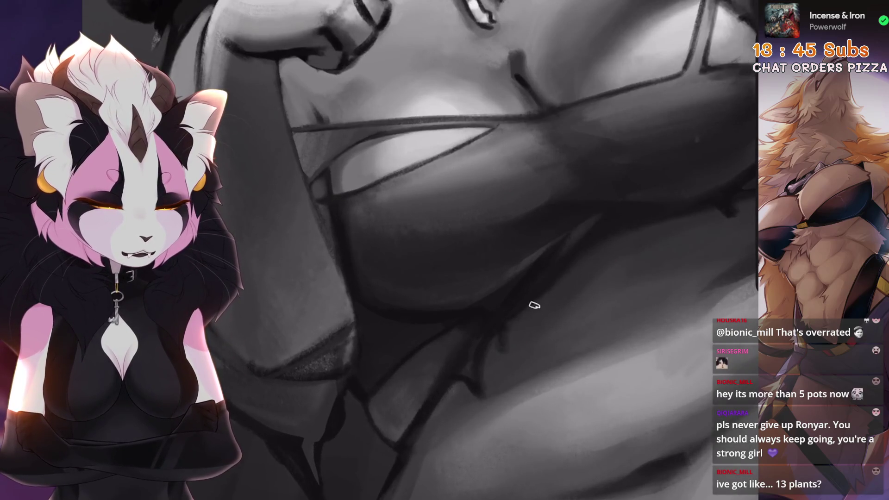
{"action": "scroll", "coordinate": [648, 228], "scroll_direction": "up", "scroll_amount": 1}
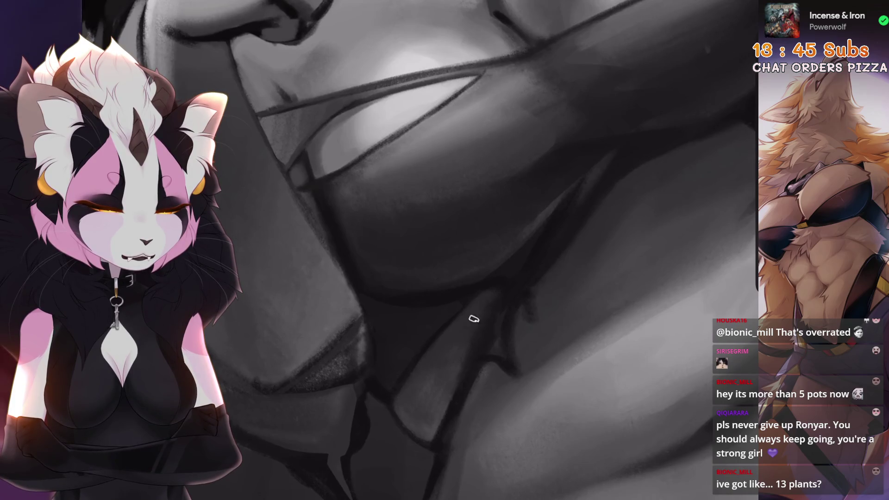
{"action": "scroll", "coordinate": [416, 250], "scroll_direction": "down", "scroll_amount": 2}
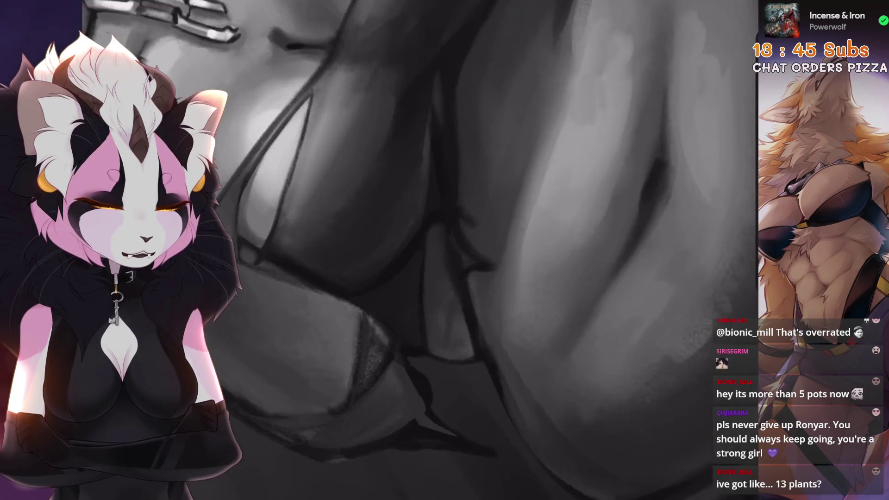
{"action": "key", "text": "ctrl+z"}
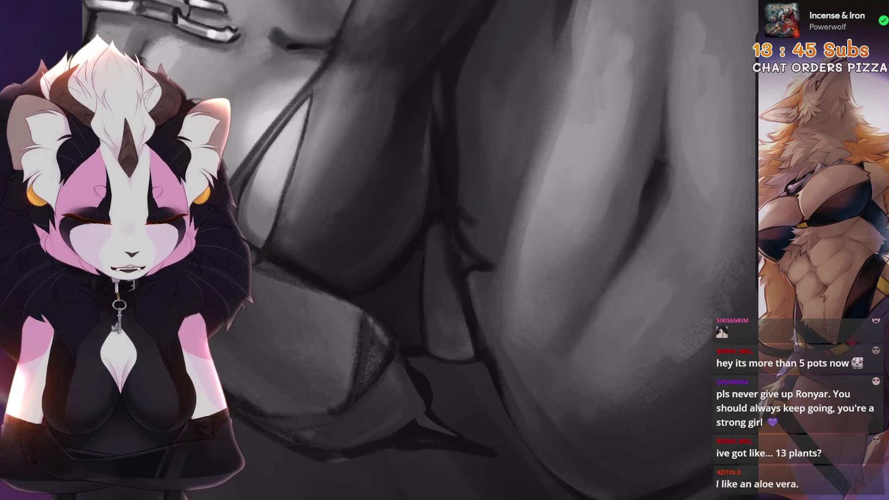
Undo another torso stroke and the stray dark stroke beneath the chain collar
{"action": "scroll", "coordinate": [455, 286], "scroll_direction": "down", "scroll_amount": 3}
{"action": "scroll", "coordinate": [456, 286], "scroll_direction": "up", "scroll_amount": 3}
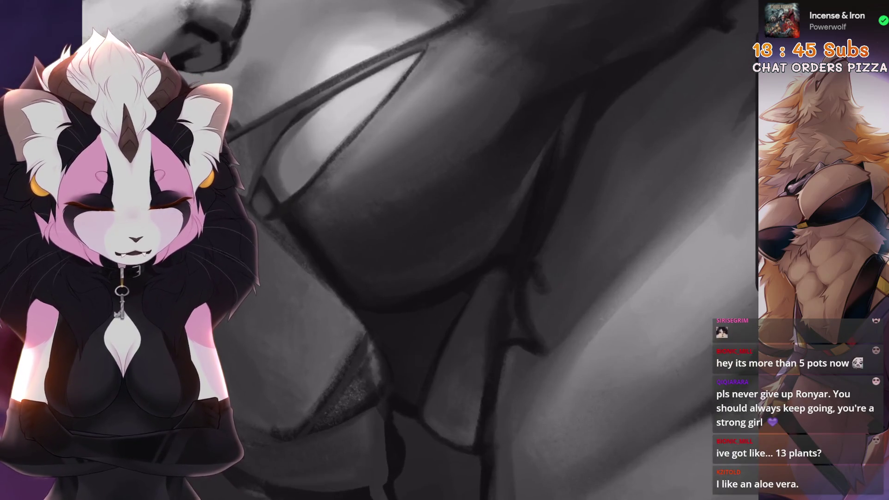
{"action": "scroll", "coordinate": [455, 349], "scroll_direction": "up", "scroll_amount": 2}
{"action": "key", "text": "ctrl+z"}
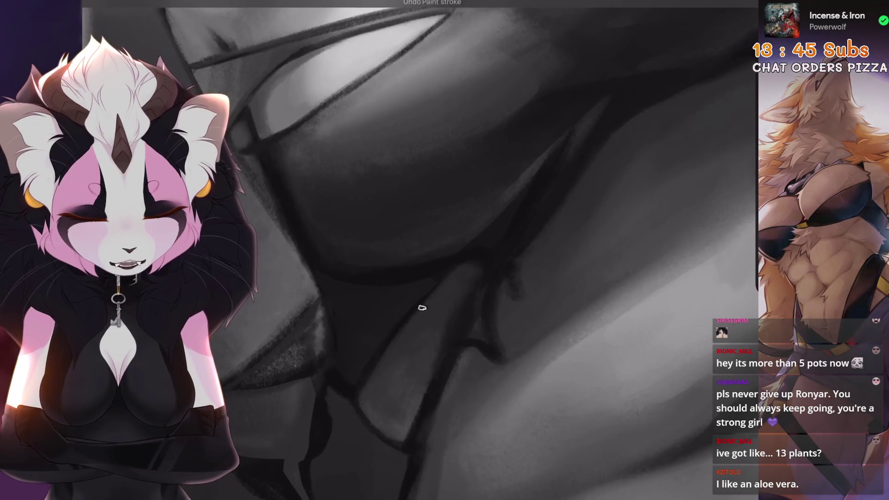
{"action": "key", "text": "ctrl+z"}
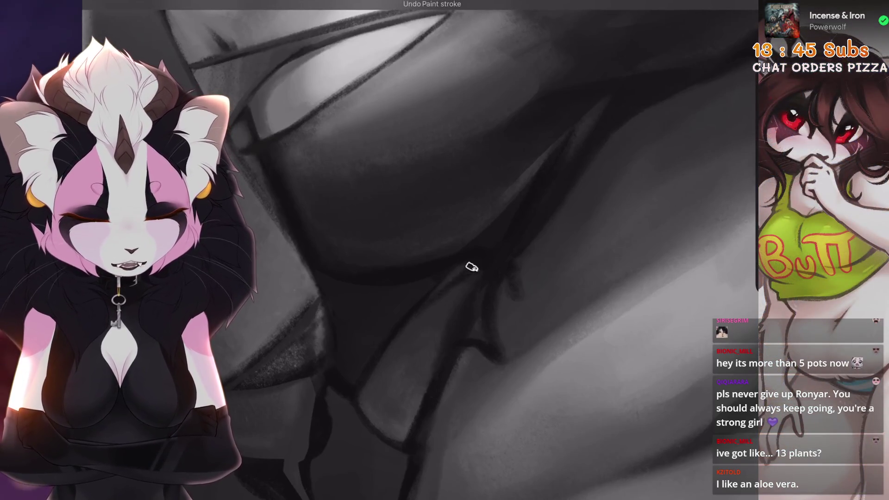
{"action": "scroll", "coordinate": [479, 250], "scroll_direction": "down", "scroll_amount": 3}
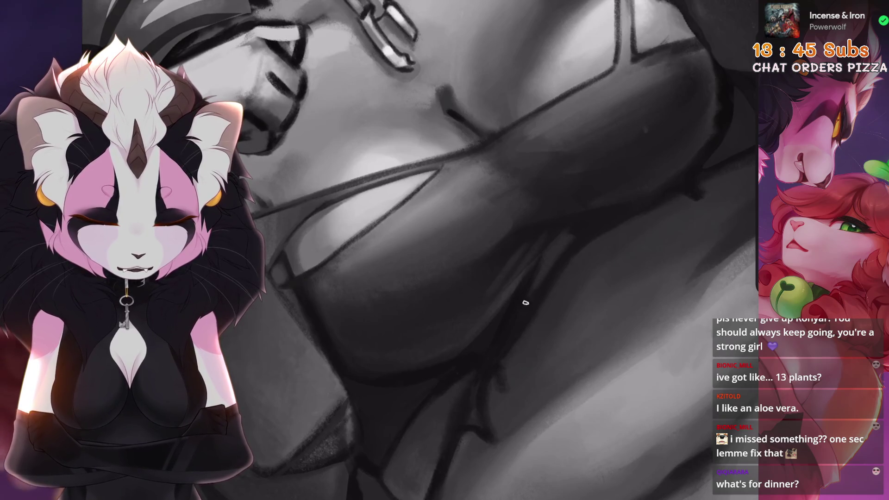
{"action": "scroll", "coordinate": [555, 254], "scroll_direction": "down", "scroll_amount": 5}
{"action": "scroll", "coordinate": [525, 294], "scroll_direction": "up", "scroll_amount": 5}
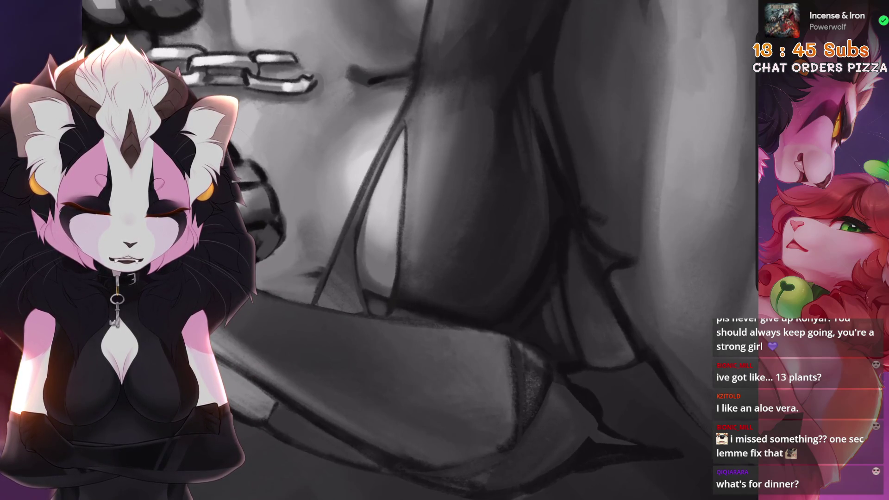
Take back two unsuccessful paint strokes on the belly
{"action": "scroll", "coordinate": [417, 250], "scroll_direction": "down", "scroll_amount": 5}
{"action": "scroll", "coordinate": [417, 250], "scroll_direction": "up", "scroll_amount": 5}
{"action": "key", "text": "ctrl+z"}
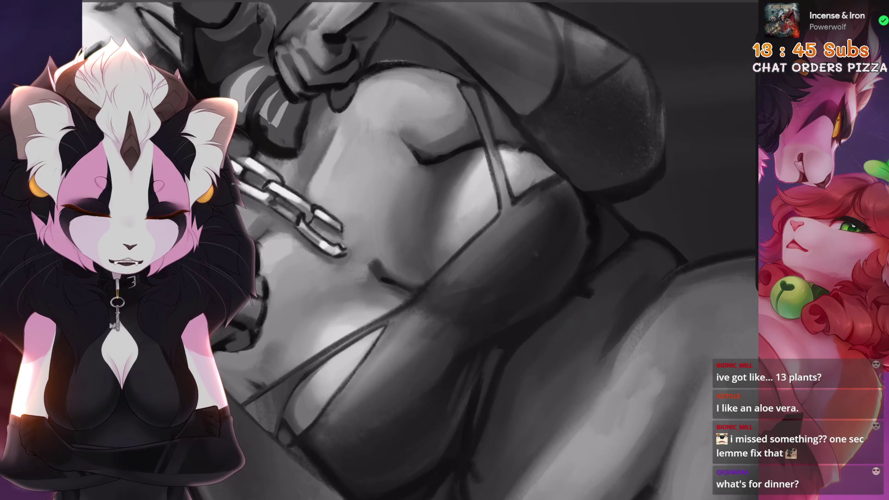
{"action": "scroll", "coordinate": [601, 236], "scroll_direction": "down", "scroll_amount": 5}
{"action": "scroll", "coordinate": [601, 236], "scroll_direction": "up", "scroll_amount": 5}
{"action": "scroll", "coordinate": [476, 213], "scroll_direction": "up", "scroll_amount": 3}
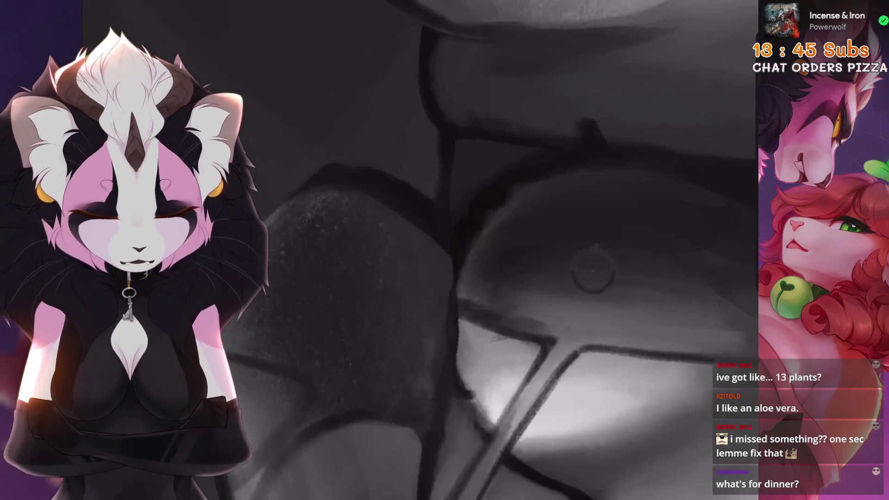
{"action": "scroll", "coordinate": [487, 196], "scroll_direction": "down", "scroll_amount": 2}
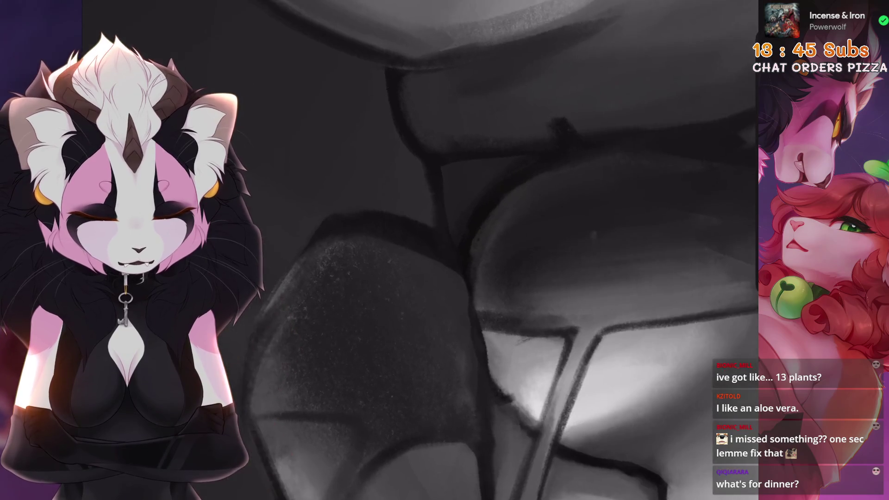
{"action": "key", "text": "ctrl+z"}
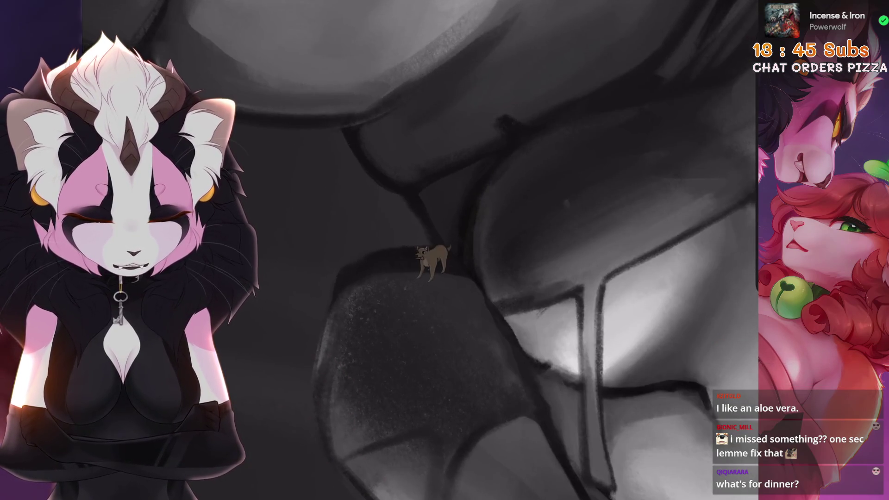
{"action": "scroll", "coordinate": [488, 196], "scroll_direction": "down", "scroll_amount": 2}
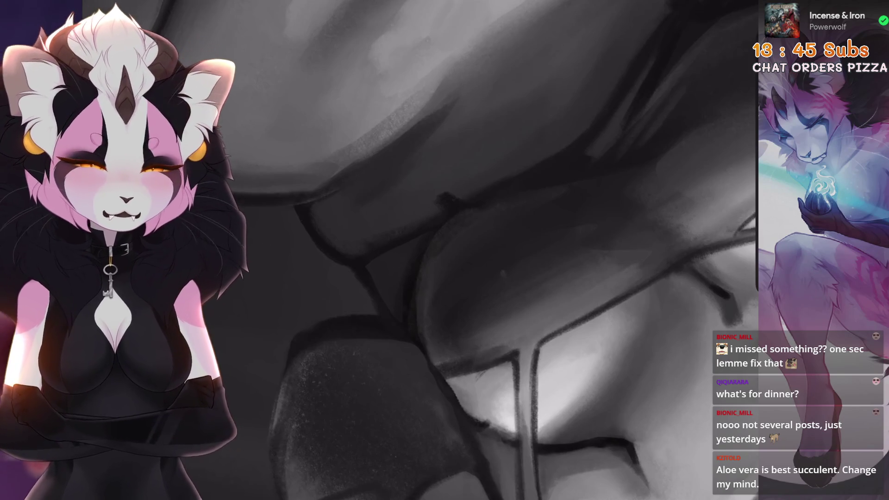
Zoom in and out over the belly and side folds to review the blended shading
{"action": "scroll", "coordinate": [509, 250], "scroll_direction": "down", "scroll_amount": 3}
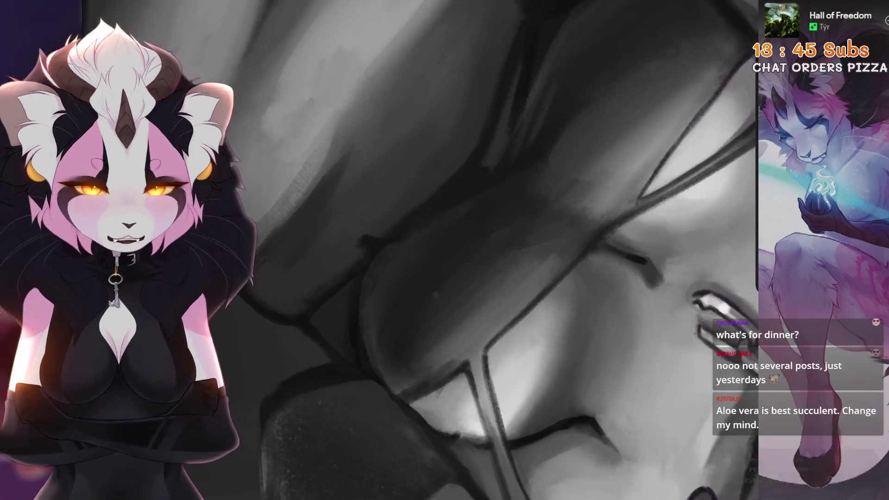
{"action": "scroll", "coordinate": [476, 255], "scroll_direction": "up", "scroll_amount": 3}
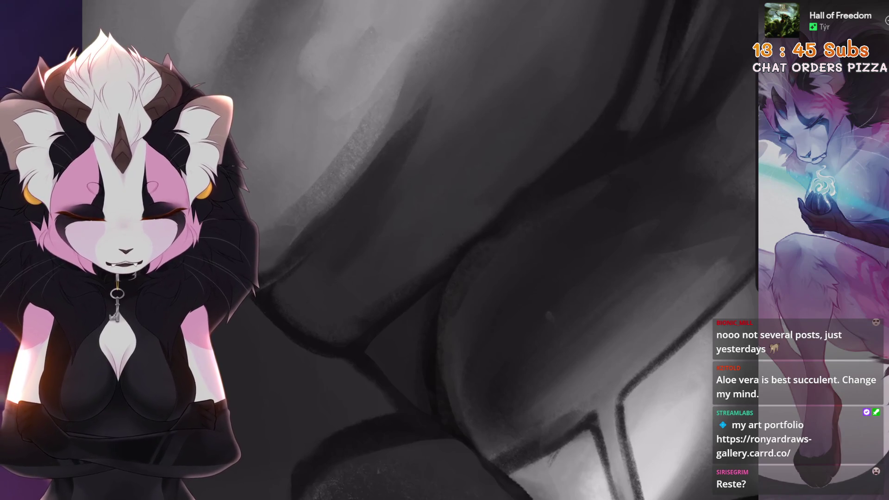
{"action": "scroll", "coordinate": [550, 316], "scroll_direction": "down", "scroll_amount": 3}
{"action": "scroll", "coordinate": [509, 250], "scroll_direction": "up", "scroll_amount": 3}
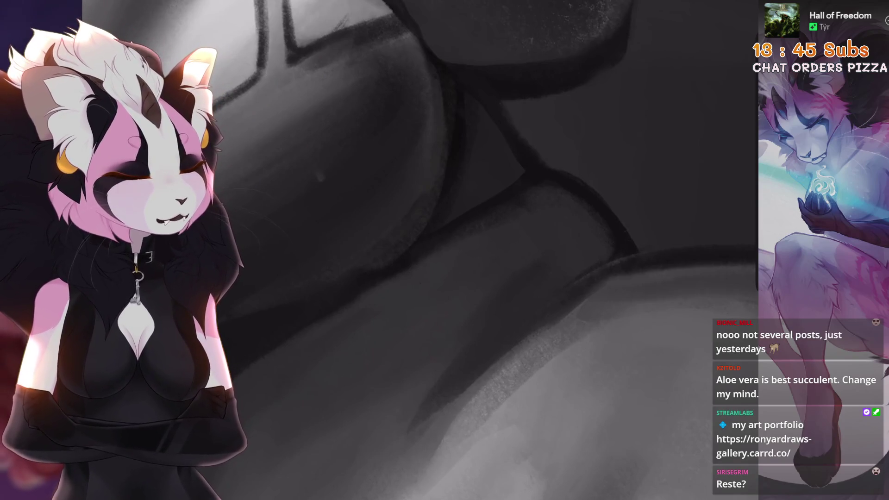
{"action": "scroll", "coordinate": [545, 159], "scroll_direction": "up", "scroll_amount": 2}
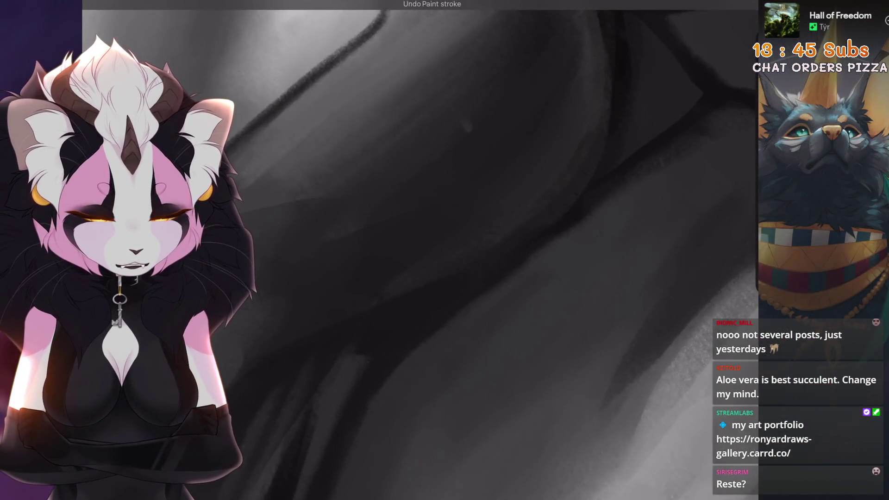
{"action": "scroll", "coordinate": [487, 258], "scroll_direction": "down", "scroll_amount": 2}
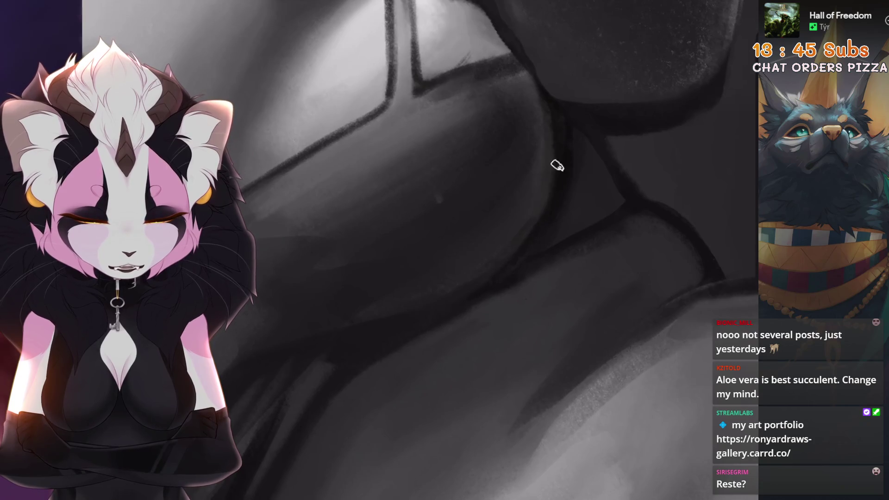
{"action": "scroll", "coordinate": [423, 310], "scroll_direction": "up", "scroll_amount": 2}
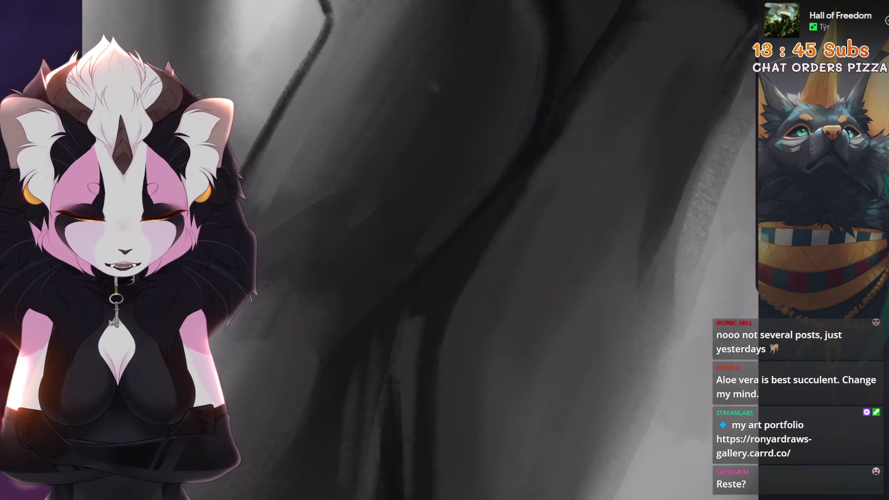
{"action": "scroll", "coordinate": [304, 314], "scroll_direction": "down", "scroll_amount": 3}
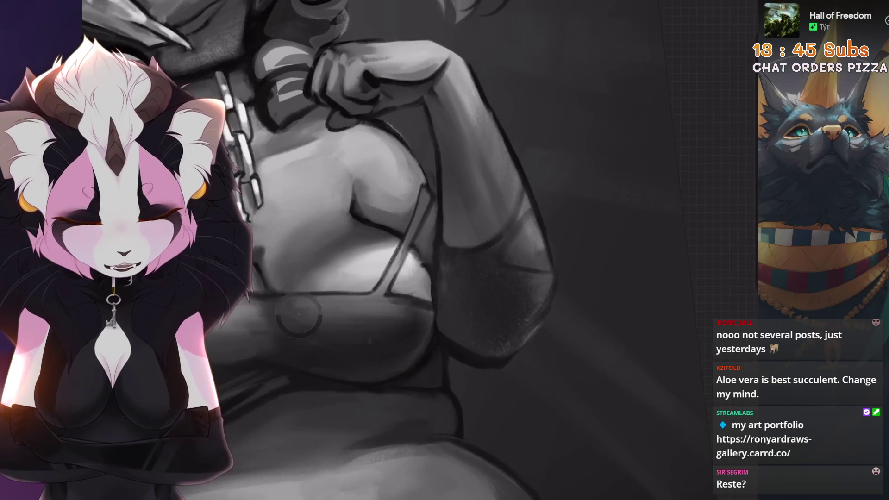
Pan and rotate the canvas to frame the torso, chain and face
{"action": "scroll", "coordinate": [304, 314], "scroll_direction": "up", "scroll_amount": 2}
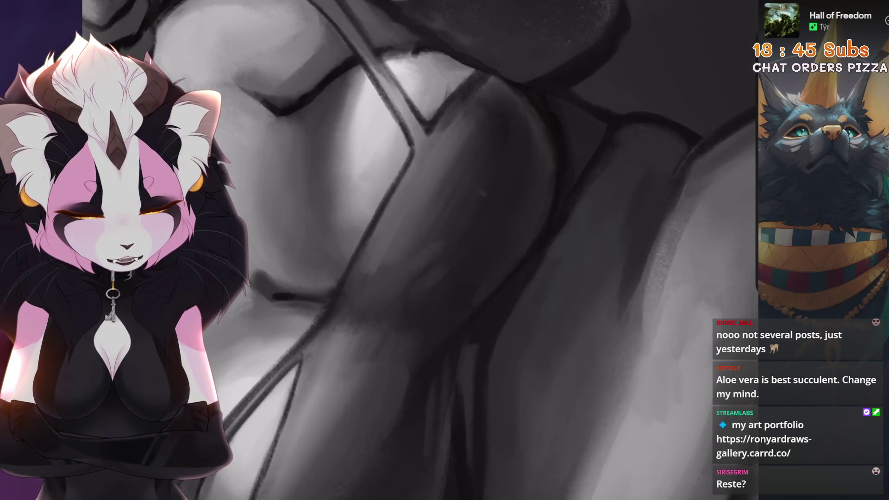
{"action": "mouse_move", "coordinate": [417, 278]}
{"action": "left_mouse_down"}
{"action": "mouse_move", "coordinate": [419, 287]}
{"action": "mouse_move", "coordinate": [649, 204]}
{"action": "mouse_move", "coordinate": [627, 234]}
{"action": "mouse_move", "coordinate": [572, 397]}
{"action": "left_mouse_up"}
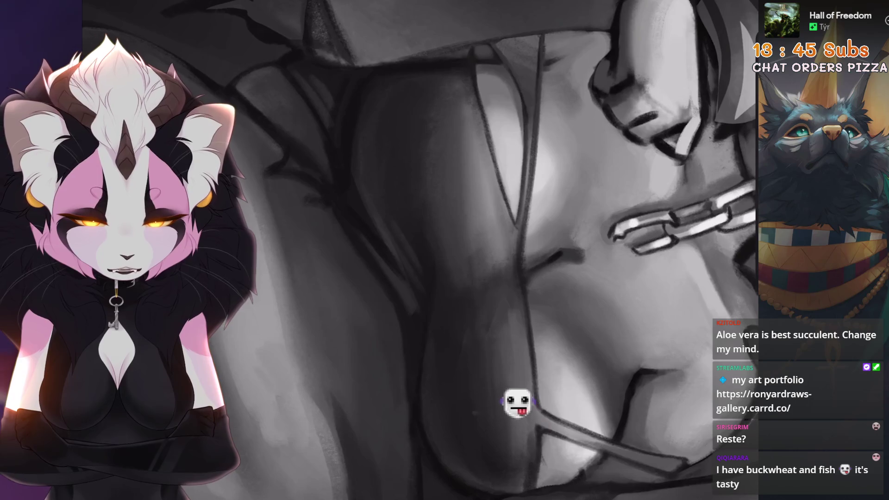
{"action": "left_click_drag", "start_coordinate": [439, 234], "coordinate": [446, 248]}
{"action": "left_click_drag", "start_coordinate": [435, 284], "coordinate": [463, 298]}
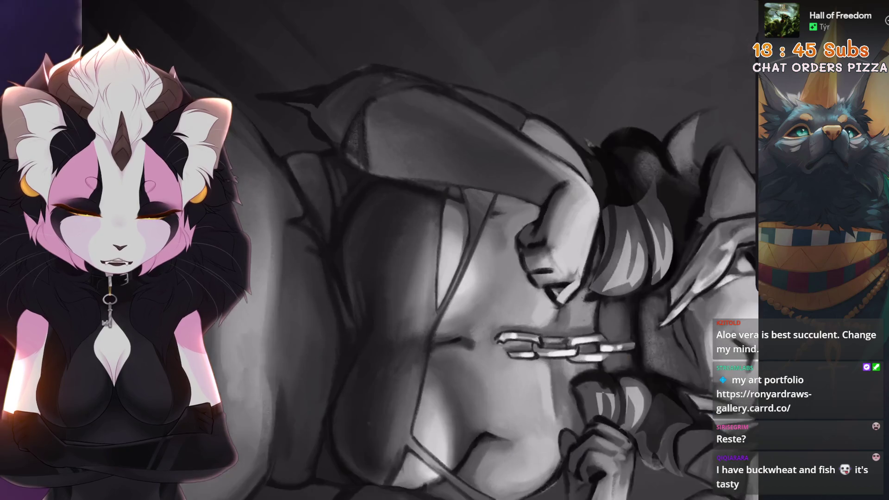
{"action": "left_click_drag", "start_coordinate": [438, 349], "coordinate": [372, 303]}
{"action": "mouse_move", "coordinate": [380, 400]}
{"action": "left_mouse_down"}
{"action": "mouse_move", "coordinate": [333, 352]}
{"action": "mouse_move", "coordinate": [352, 324]}
{"action": "left_mouse_up"}
Zoom and reframe the view onto the face, arm and head
{"action": "scroll", "coordinate": [481, 297], "scroll_direction": "up", "scroll_amount": 3}
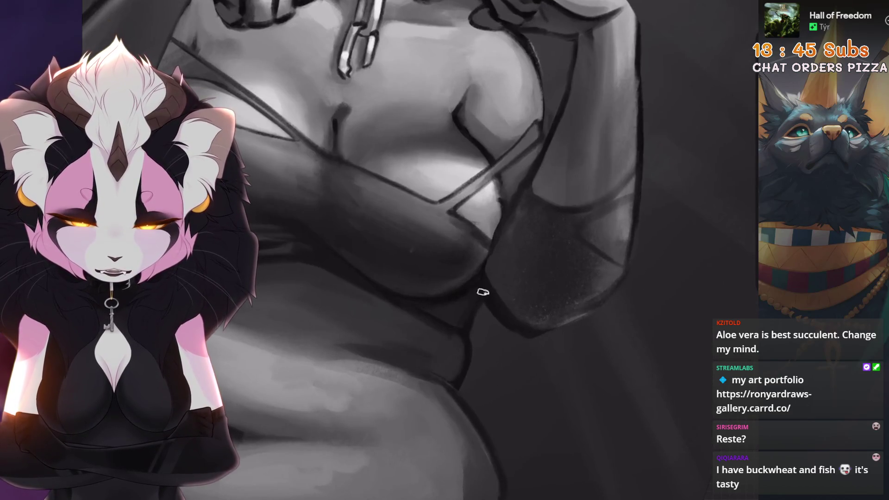
{"action": "scroll", "coordinate": [481, 296], "scroll_direction": "up", "scroll_amount": 3}
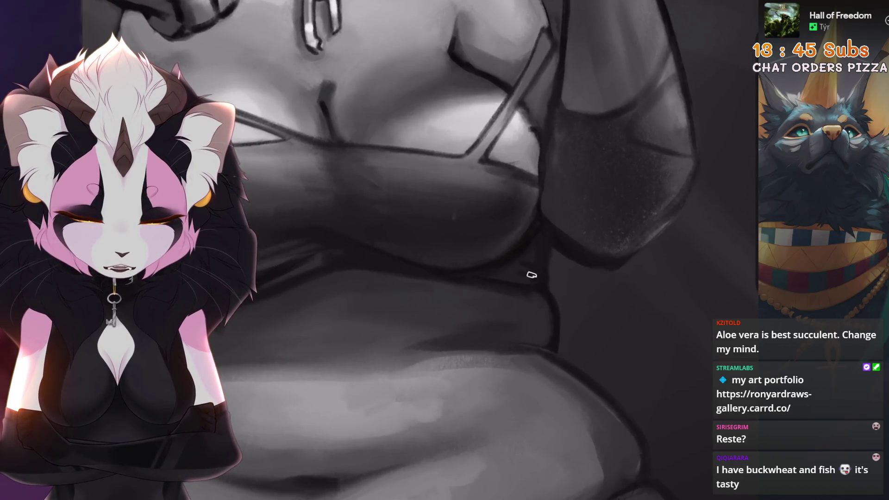
{"action": "scroll", "coordinate": [566, 258], "scroll_direction": "down", "scroll_amount": 2}
{"action": "left_click_drag", "start_coordinate": [559, 290], "coordinate": [510, 190]}
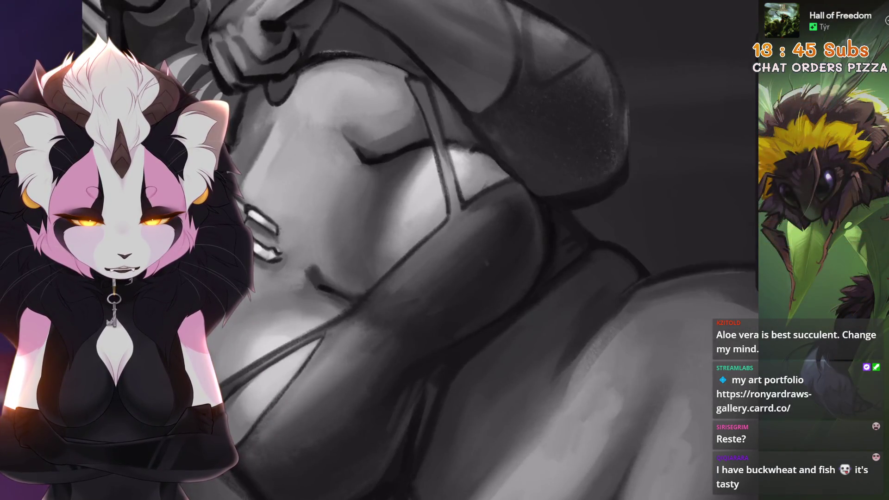
{"action": "scroll", "coordinate": [460, 204], "scroll_direction": "up", "scroll_amount": 2}
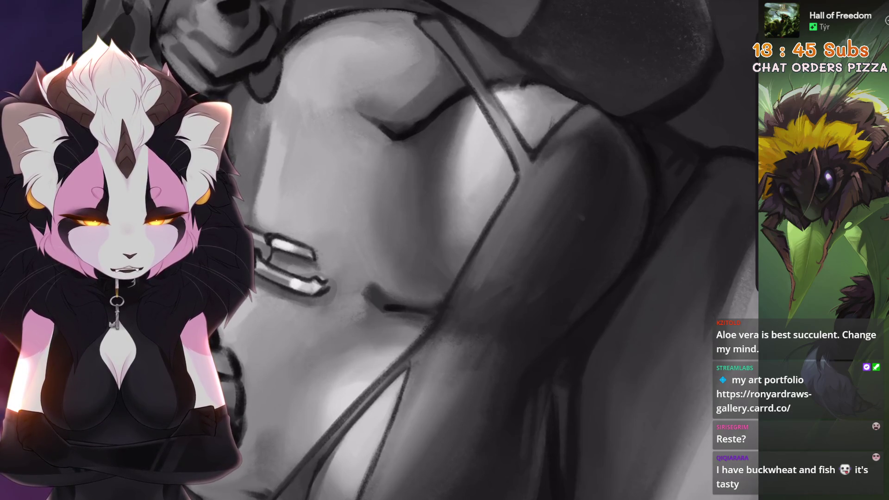
{"action": "left_click_drag", "start_coordinate": [563, 131], "coordinate": [606, 134]}
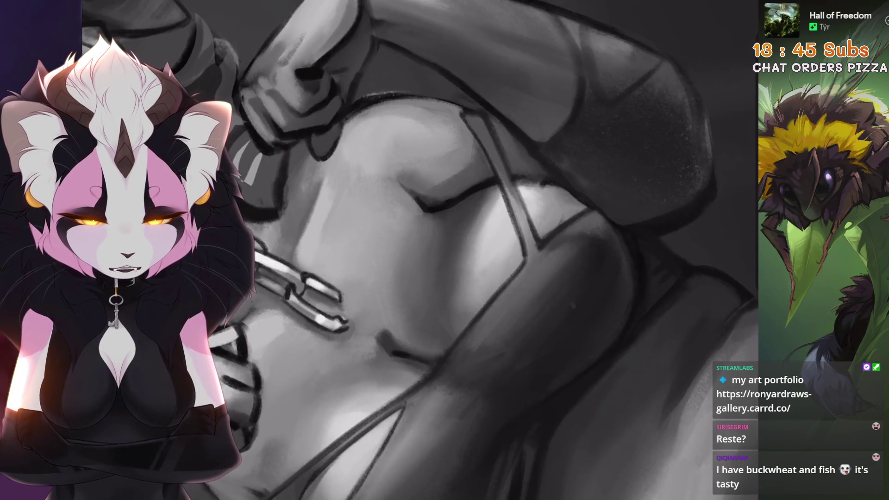
{"action": "scroll", "coordinate": [538, 244], "scroll_direction": "up", "scroll_amount": 1}
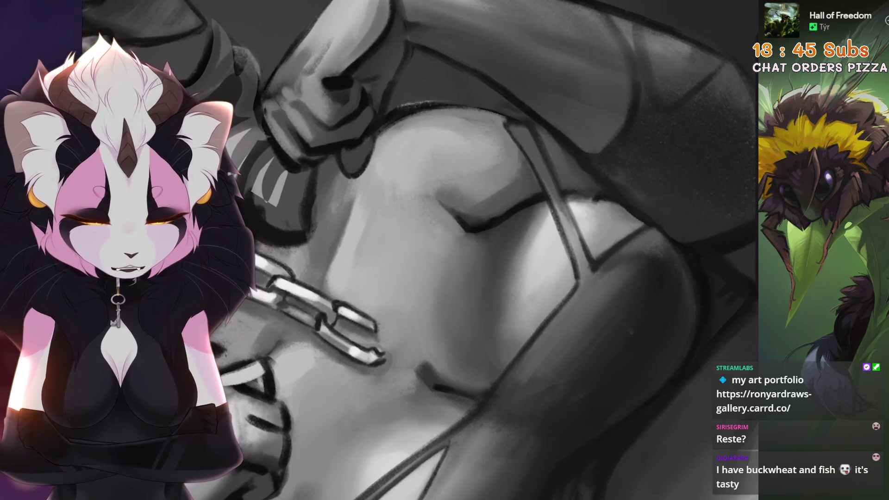
{"action": "scroll", "coordinate": [530, 237], "scroll_direction": "up", "scroll_amount": 2}
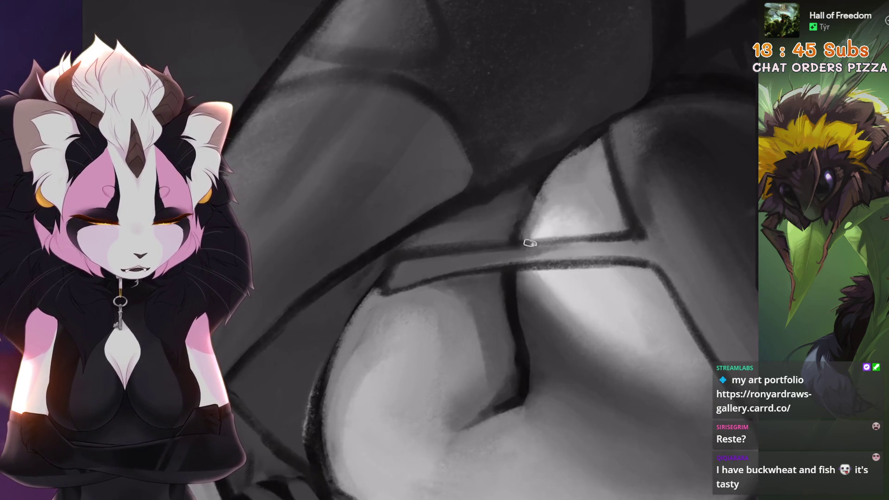
{"action": "scroll", "coordinate": [530, 237], "scroll_direction": "down", "scroll_amount": 5}
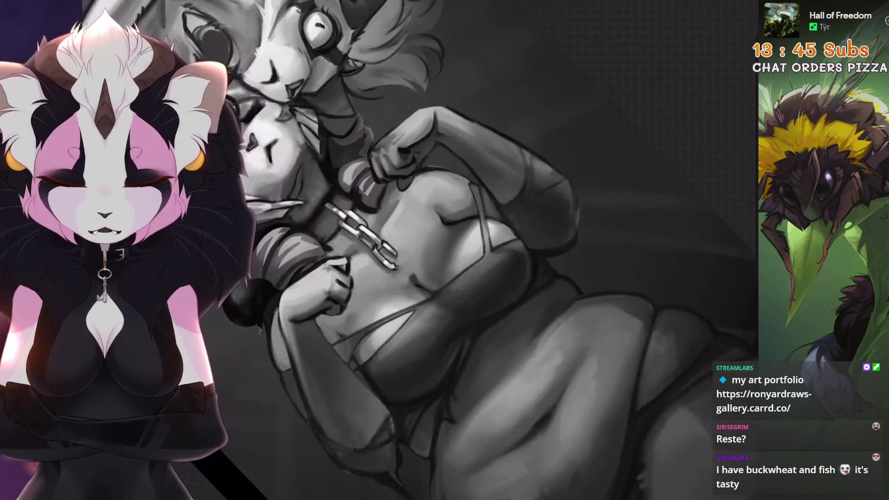
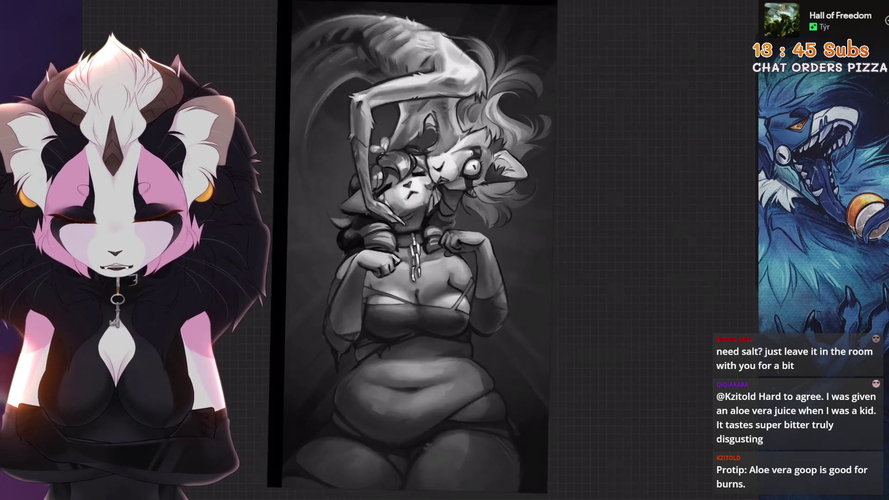
Make Layer 16 visible in the painting and close the layers list
{"action": "key", "text": "l"}
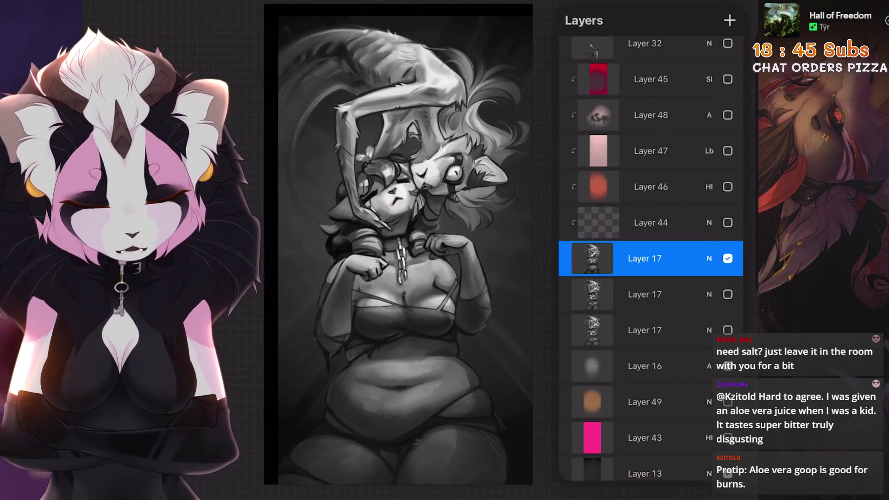
{"action": "left_click", "coordinate": [727, 366]}
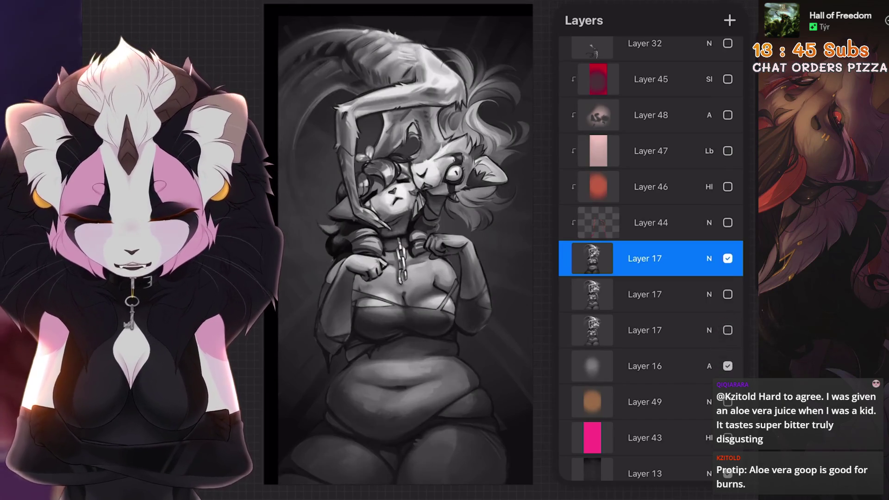
{"action": "key", "text": "l"}
{"action": "scroll", "coordinate": [402, 277], "scroll_direction": "up", "scroll_amount": 10}
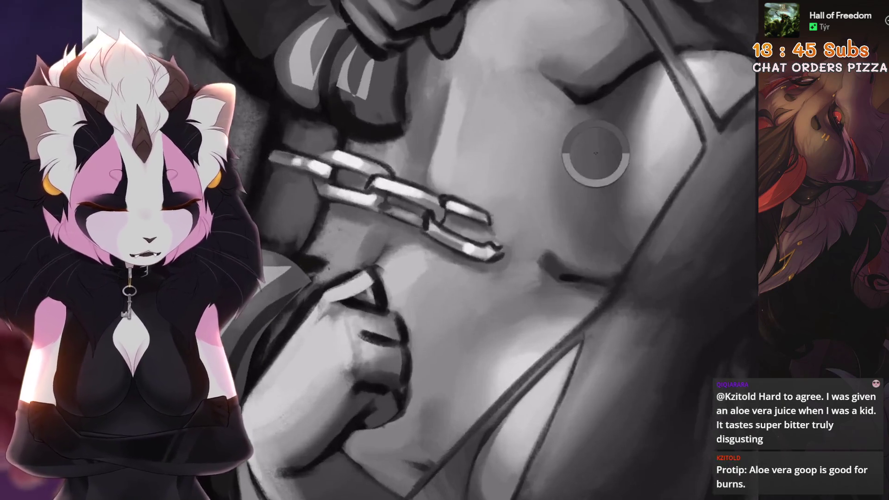
Work the shading around the chain, undoing an unwanted erase stroke
{"action": "scroll", "coordinate": [595, 153], "scroll_direction": "down", "scroll_amount": 3}
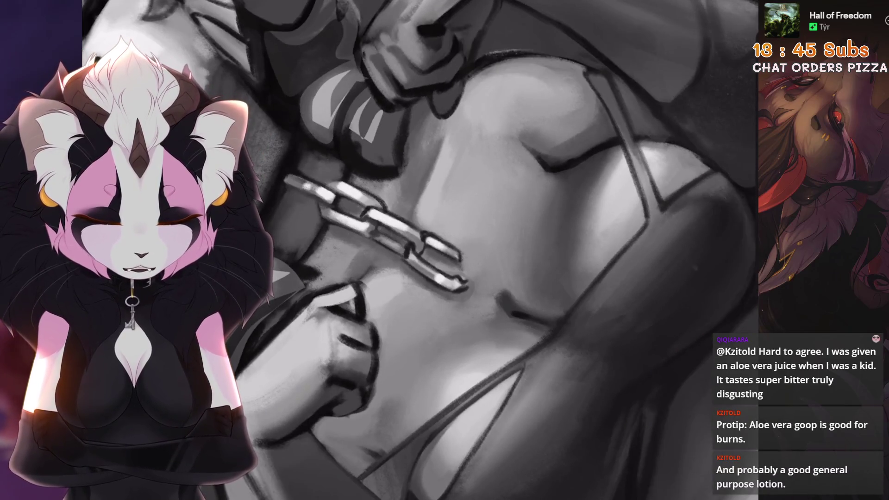
{"action": "scroll", "coordinate": [551, 176], "scroll_direction": "down", "scroll_amount": 2}
{"action": "scroll", "coordinate": [468, 250], "scroll_direction": "up", "scroll_amount": 5}
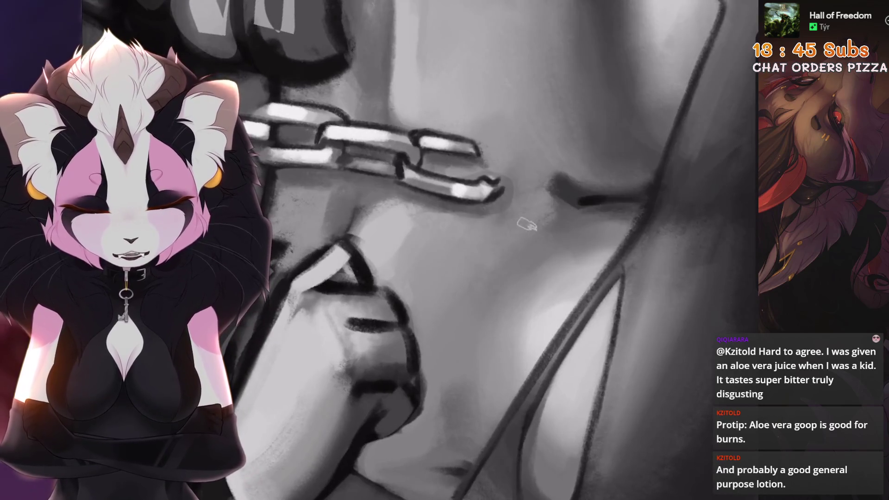
{"action": "scroll", "coordinate": [468, 250], "scroll_direction": "down", "scroll_amount": 5}
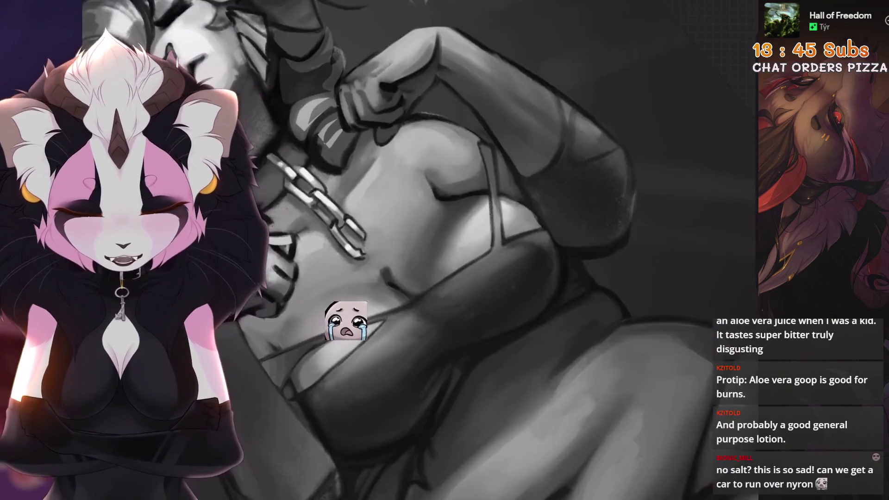
{"action": "scroll", "coordinate": [417, 250], "scroll_direction": "up", "scroll_amount": 2}
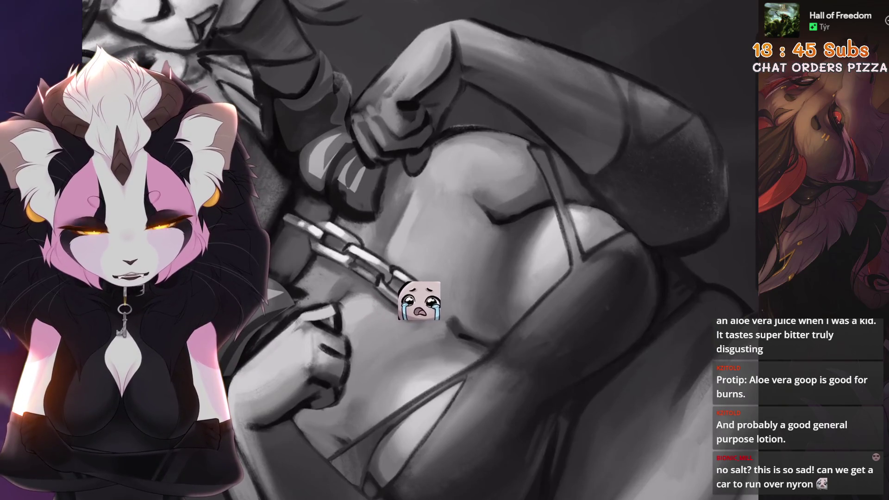
{"action": "key", "text": "ctrl+z"}
Add shading on the lower character's chest, undoing a paint stroke that didn't work
{"action": "scroll", "coordinate": [417, 250], "scroll_direction": "down", "scroll_amount": 3}
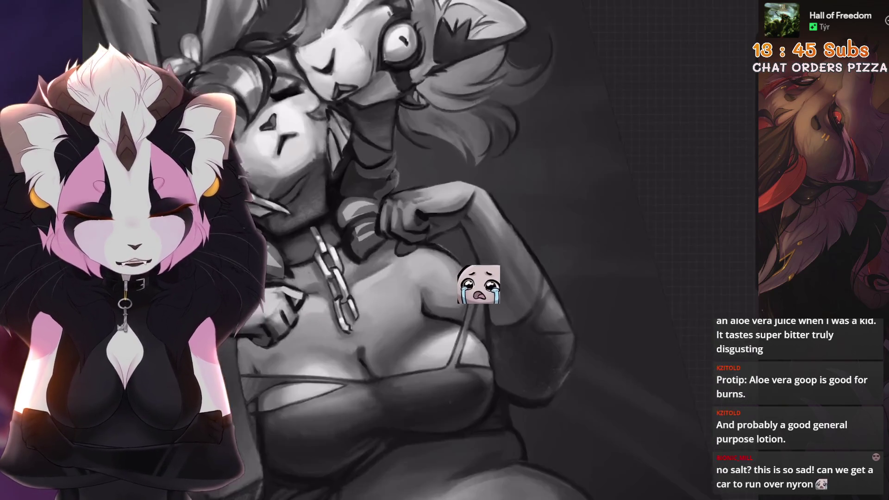
{"action": "scroll", "coordinate": [417, 250], "scroll_direction": "up", "scroll_amount": 4}
{"action": "scroll", "coordinate": [491, 280], "scroll_direction": "down", "scroll_amount": 3}
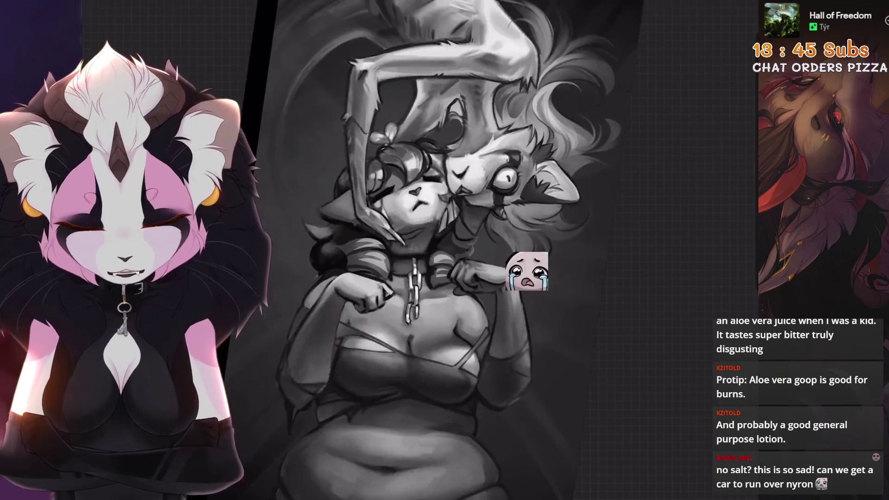
{"action": "scroll", "coordinate": [537, 274], "scroll_direction": "up", "scroll_amount": 4}
{"action": "scroll", "coordinate": [537, 271], "scroll_direction": "down", "scroll_amount": 3}
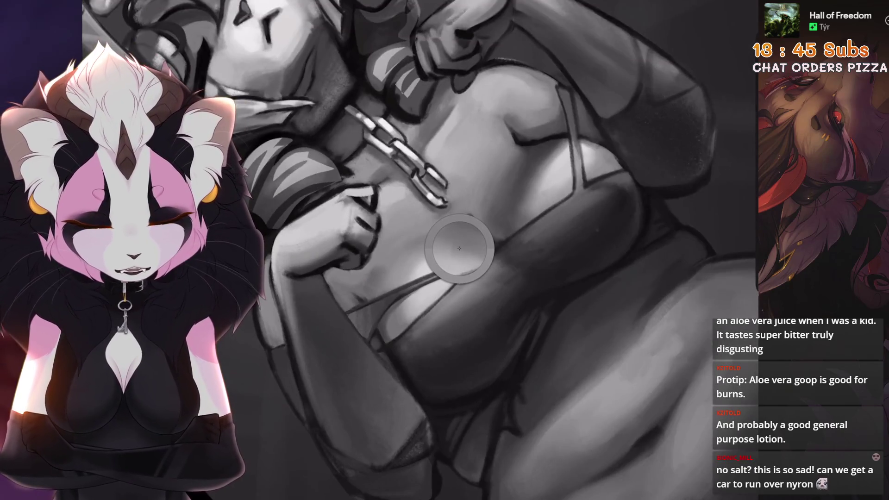
{"action": "scroll", "coordinate": [460, 251], "scroll_direction": "up", "scroll_amount": 3}
{"action": "key", "text": "ctrl+z"}
Rework the chest shading again, removing another stray paint stroke
{"action": "scroll", "coordinate": [439, 311], "scroll_direction": "down", "scroll_amount": 3}
{"action": "scroll", "coordinate": [442, 278], "scroll_direction": "up", "scroll_amount": 3}
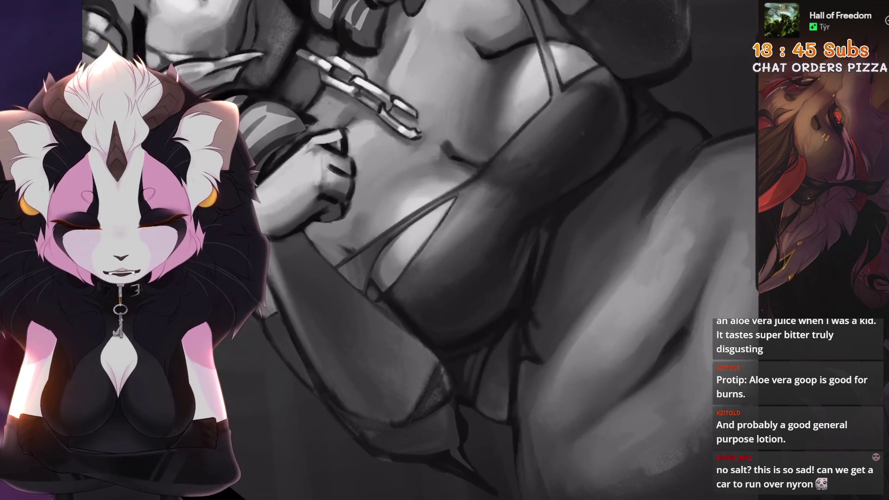
{"action": "scroll", "coordinate": [463, 255], "scroll_direction": "up", "scroll_amount": 2}
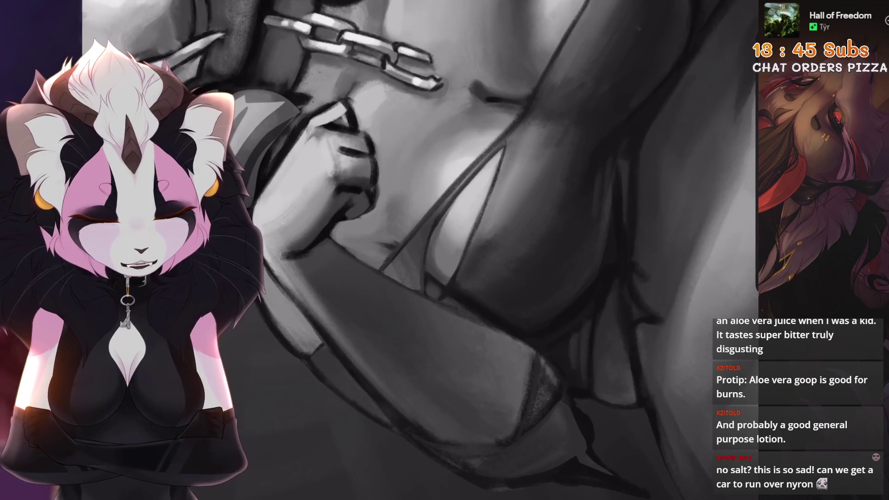
{"action": "scroll", "coordinate": [496, 265], "scroll_direction": "down", "scroll_amount": 3}
{"action": "scroll", "coordinate": [497, 265], "scroll_direction": "up", "scroll_amount": 3}
{"action": "key", "text": "ctrl+z"}
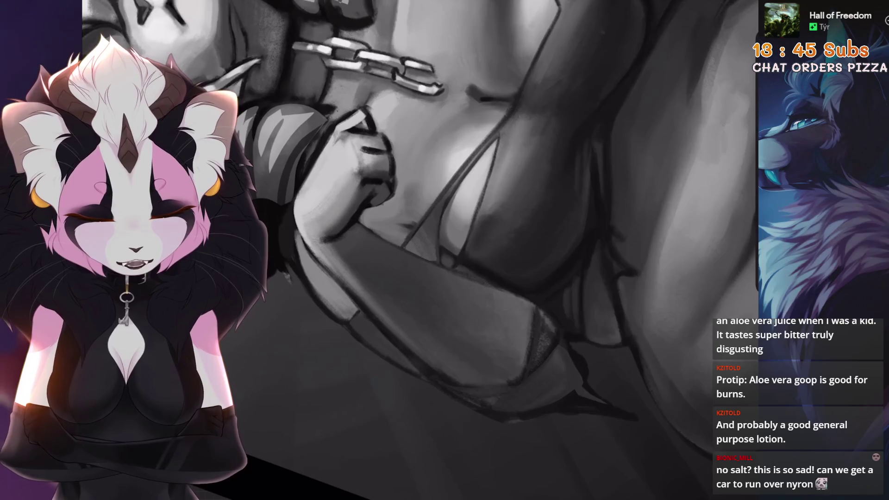
Finish refining the chain and chest shading on the lower character
{"action": "scroll", "coordinate": [491, 217], "scroll_direction": "up", "scroll_amount": 1}
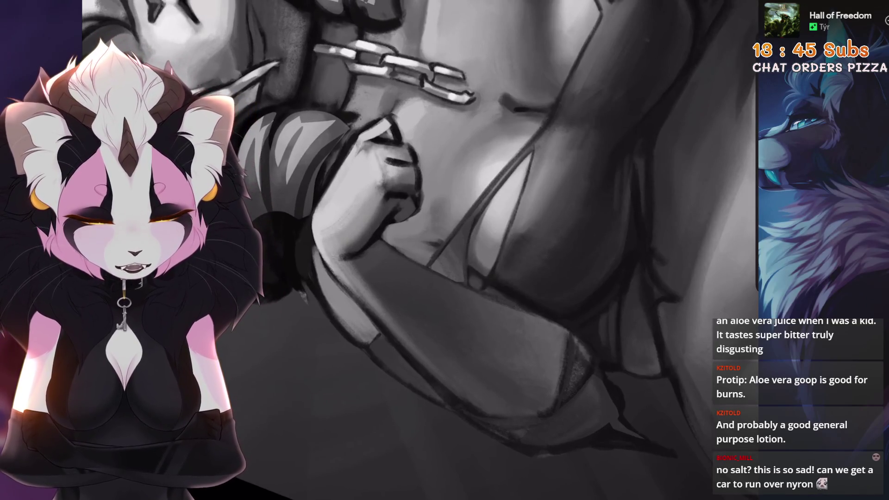
{"action": "scroll", "coordinate": [482, 246], "scroll_direction": "down", "scroll_amount": 3}
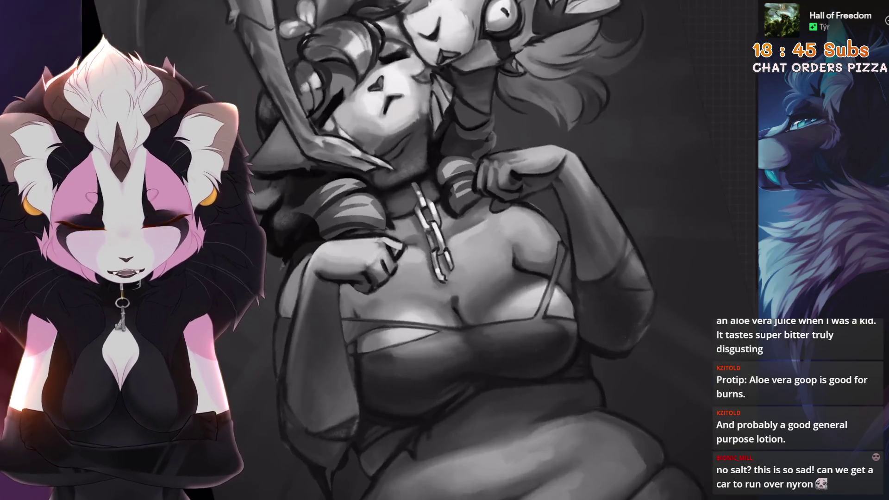
{"action": "scroll", "coordinate": [482, 246], "scroll_direction": "up", "scroll_amount": 3}
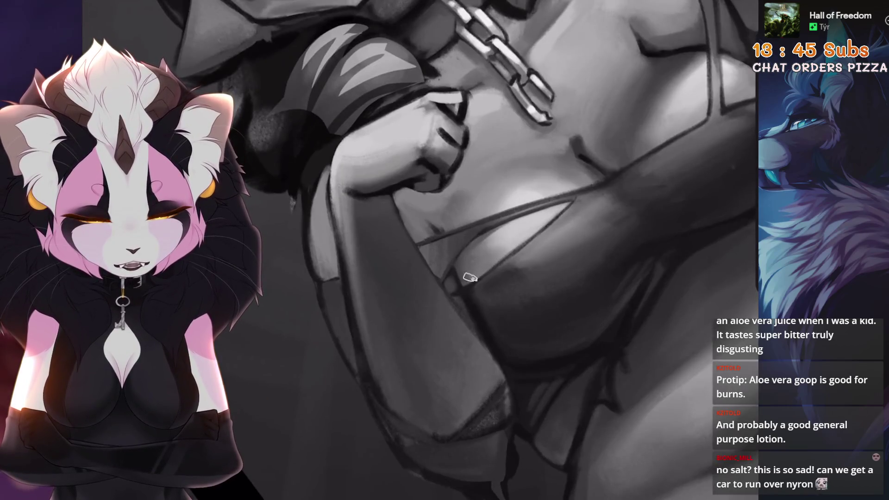
{"action": "scroll", "coordinate": [481, 271], "scroll_direction": "down", "scroll_amount": 3}
{"action": "scroll", "coordinate": [431, 278], "scroll_direction": "down", "scroll_amount": 2}
{"action": "scroll", "coordinate": [430, 278], "scroll_direction": "up", "scroll_amount": 4}
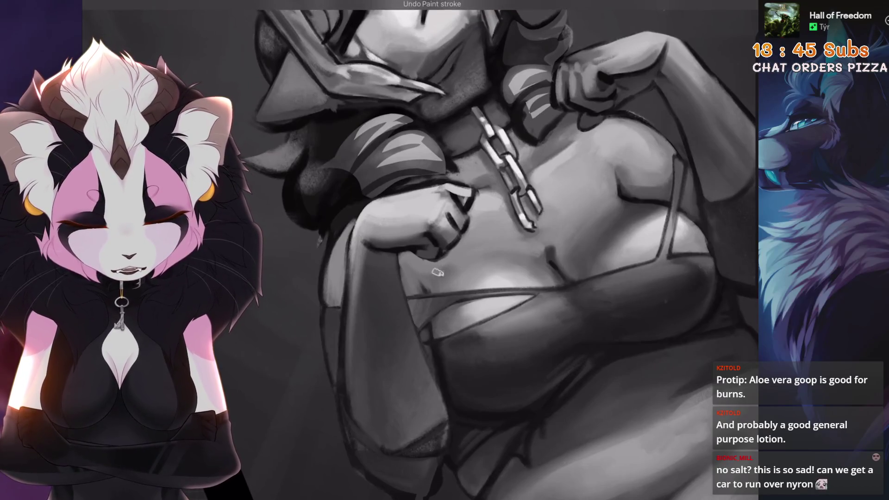
{"action": "scroll", "coordinate": [460, 267], "scroll_direction": "down", "scroll_amount": 3}
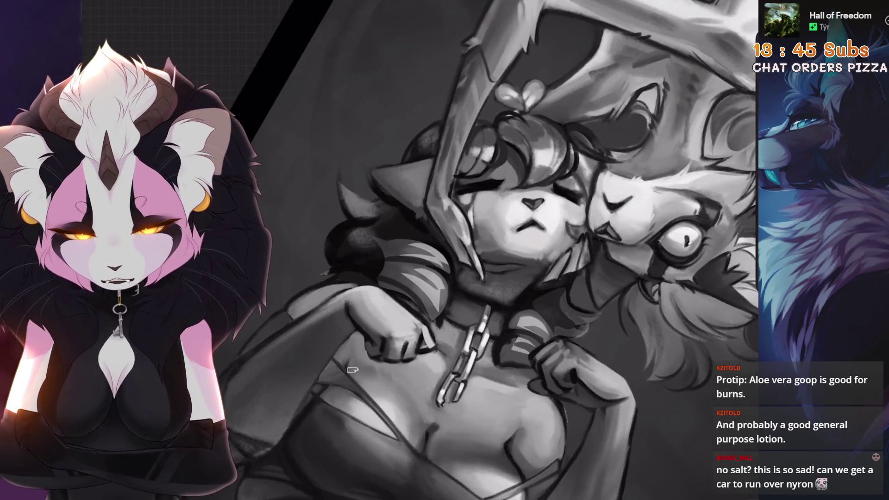
{"action": "scroll", "coordinate": [352, 321], "scroll_direction": "up", "scroll_amount": 3}
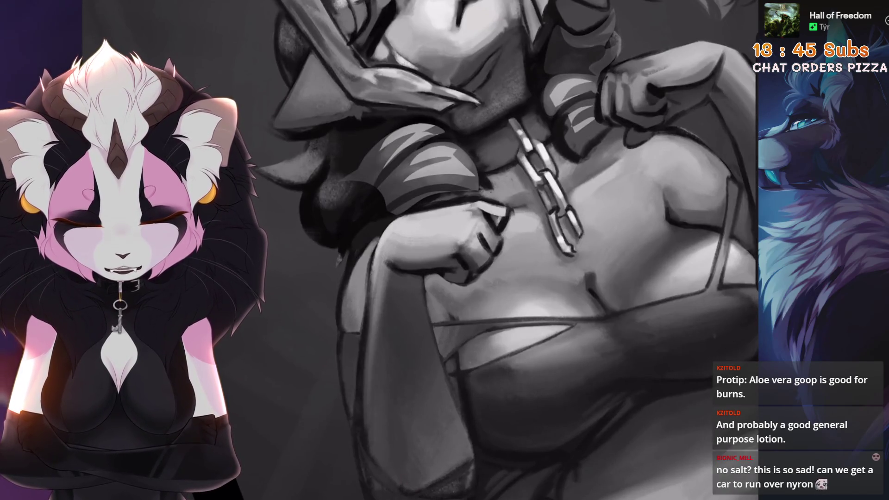
{"action": "scroll", "coordinate": [436, 304], "scroll_direction": "down", "scroll_amount": 5}
{"action": "scroll", "coordinate": [436, 305], "scroll_direction": "up", "scroll_amount": 4}
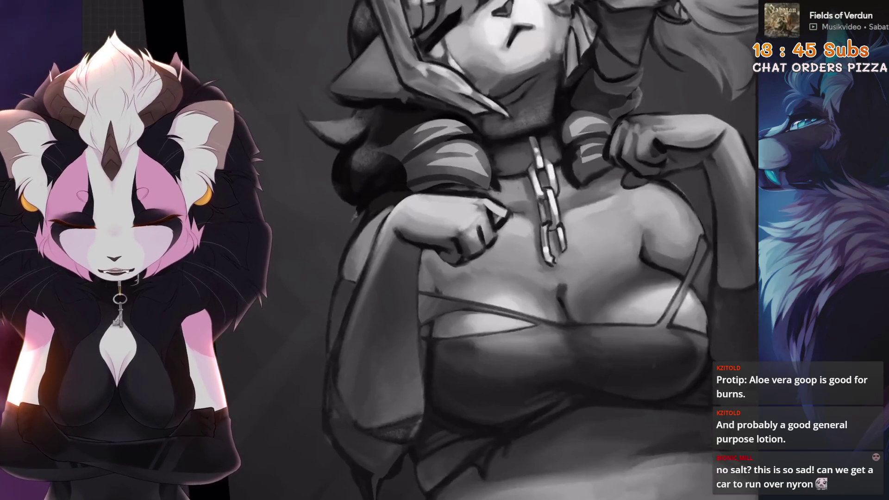
{"action": "scroll", "coordinate": [426, 330], "scroll_direction": "down", "scroll_amount": 4}
{"action": "scroll", "coordinate": [425, 330], "scroll_direction": "up", "scroll_amount": 4}
{"action": "scroll", "coordinate": [424, 336], "scroll_direction": "down", "scroll_amount": 2}
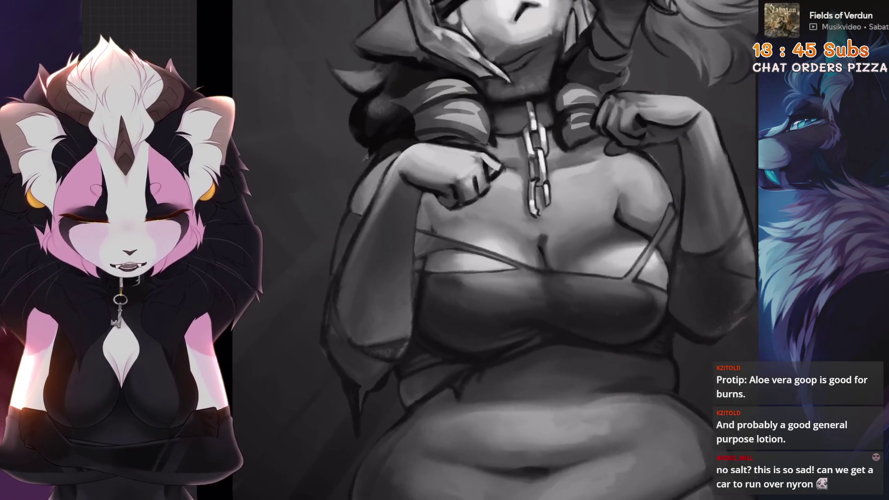
{"action": "scroll", "coordinate": [422, 343], "scroll_direction": "up", "scroll_amount": 5}
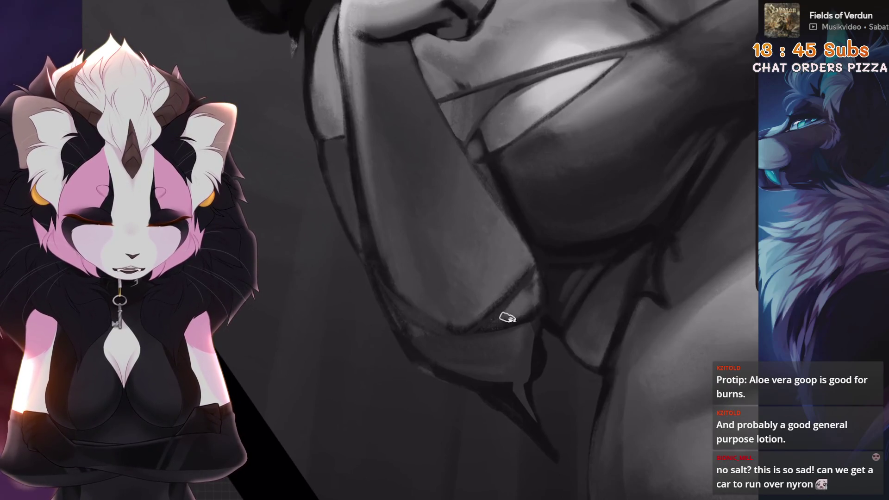
{"action": "scroll", "coordinate": [533, 284], "scroll_direction": "down", "scroll_amount": 4}
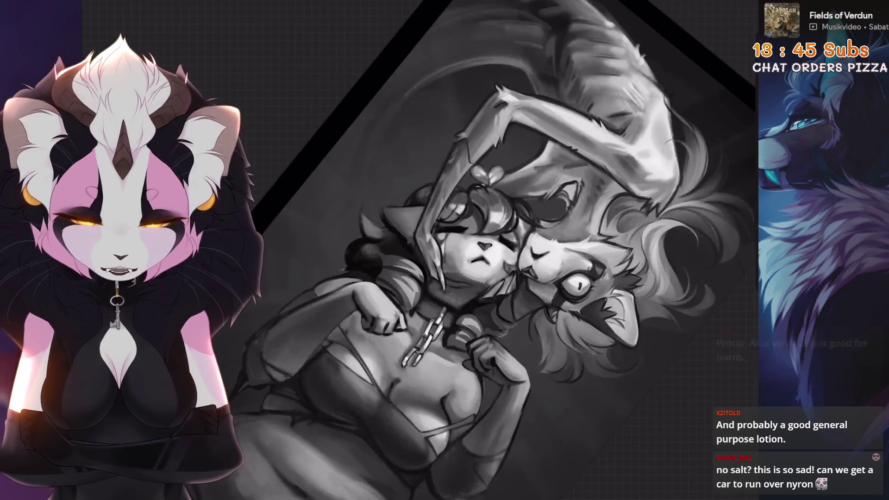
{"action": "scroll", "coordinate": [534, 284], "scroll_direction": "up", "scroll_amount": 3}
{"action": "scroll", "coordinate": [532, 287], "scroll_direction": "up", "scroll_amount": 2}
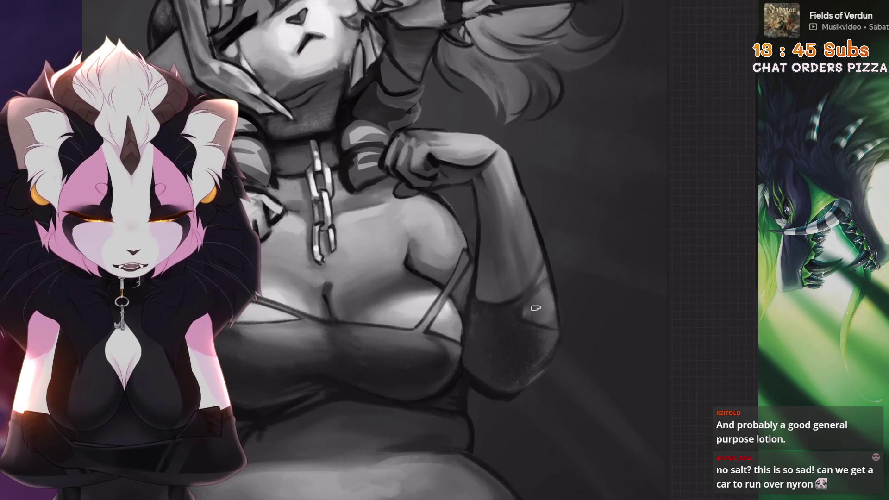
{"action": "scroll", "coordinate": [504, 325], "scroll_direction": "down", "scroll_amount": 1}
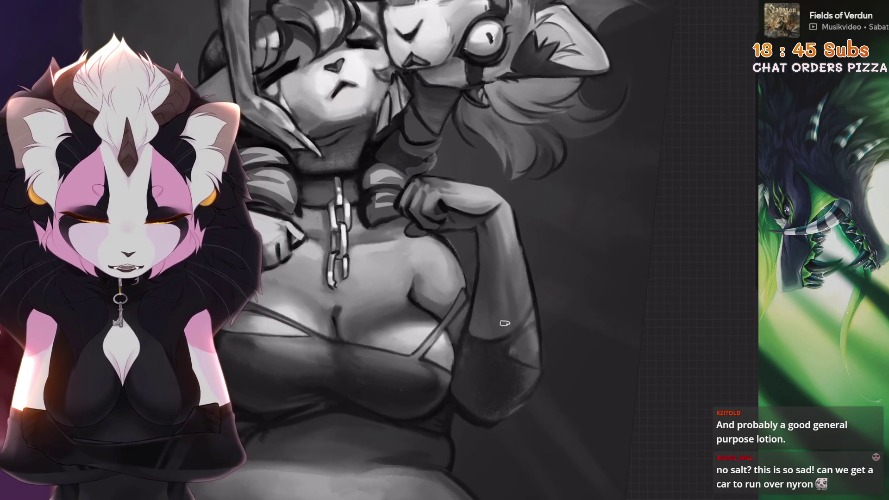
{"action": "scroll", "coordinate": [505, 325], "scroll_direction": "up", "scroll_amount": 2}
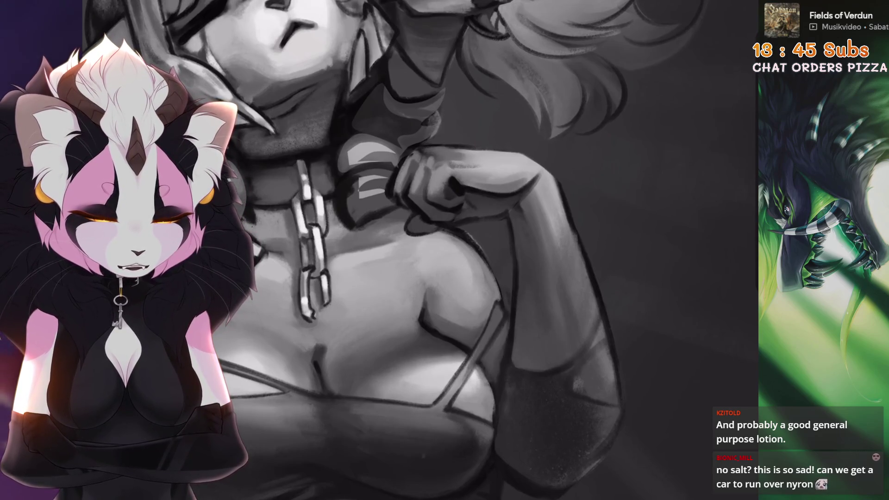
{"action": "scroll", "coordinate": [520, 278], "scroll_direction": "up", "scroll_amount": 1}
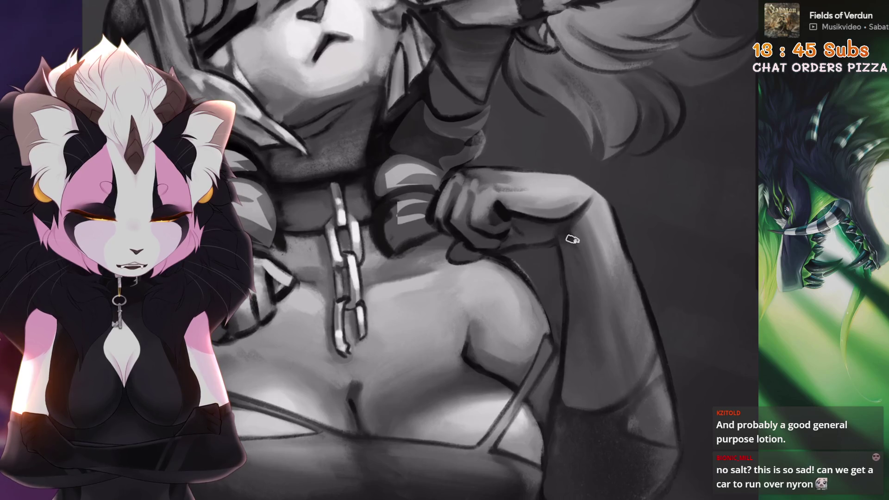
{"action": "scroll", "coordinate": [573, 239], "scroll_direction": "down", "scroll_amount": 2}
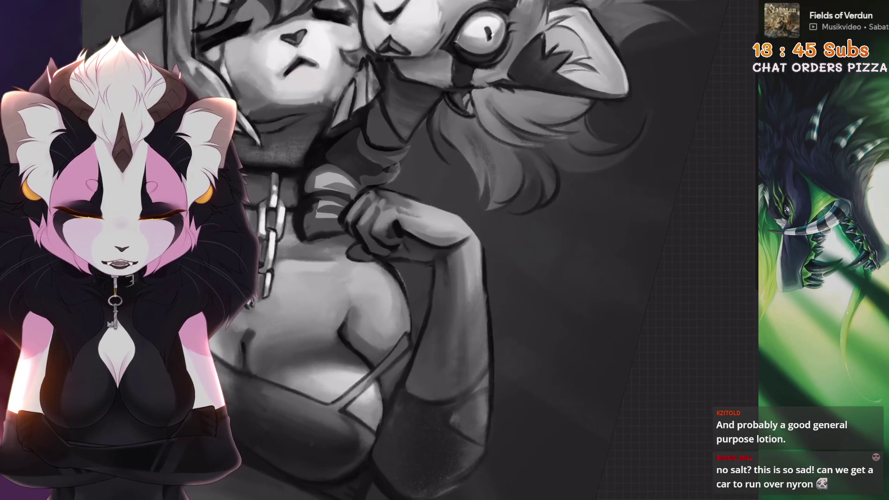
{"action": "scroll", "coordinate": [396, 305], "scroll_direction": "down", "scroll_amount": 1}
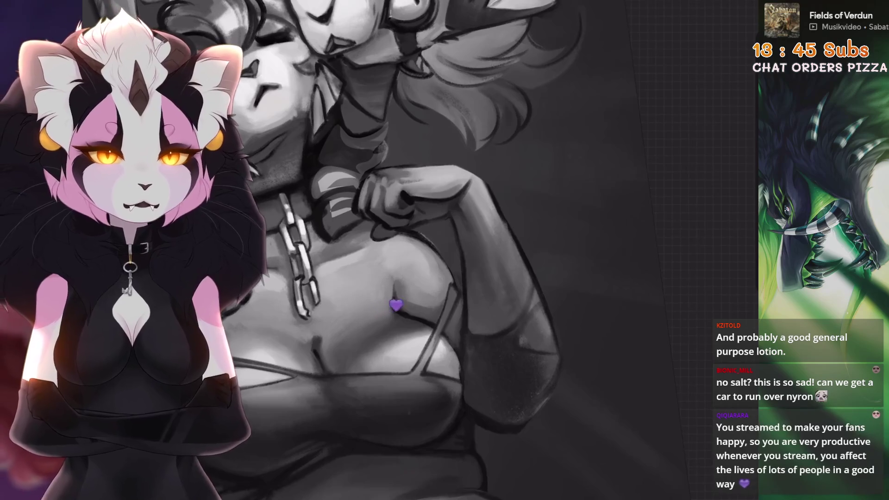